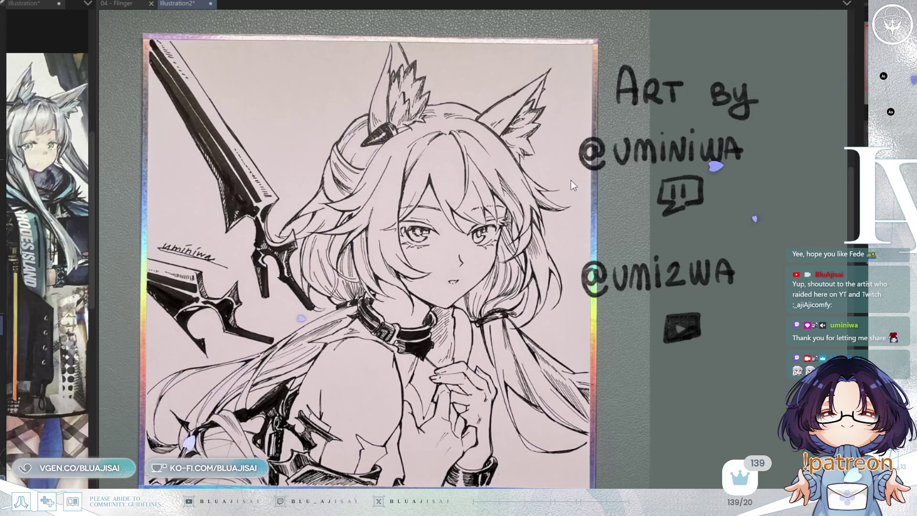
- Bring the 04 - Flinger line art canvas to the front
key(ctrl+w)
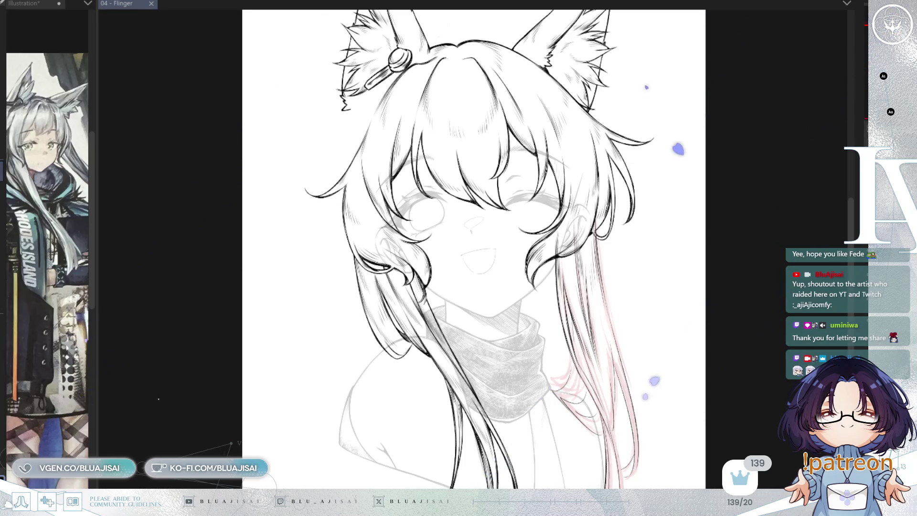
- Widen the reference image pane beside the canvas, then narrow it slightly
drag(97, 148, 281, 141)
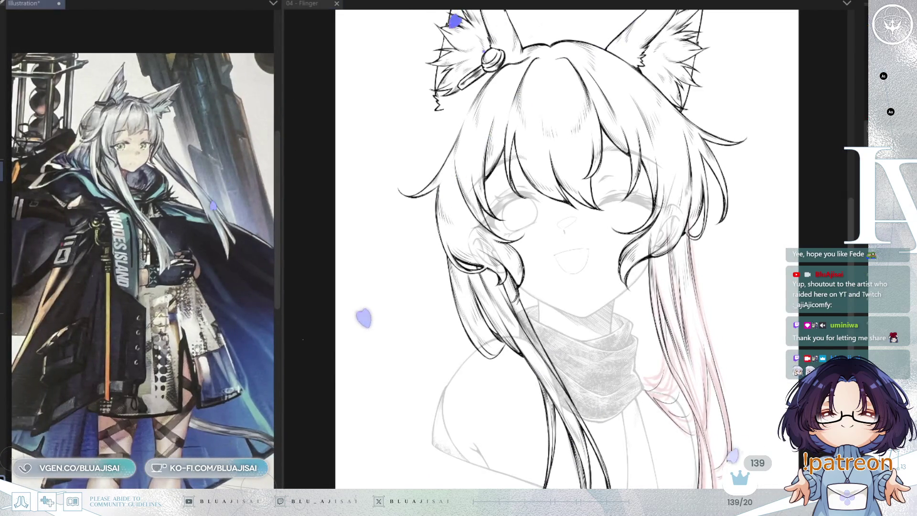
scroll(206, 401, up, 5)
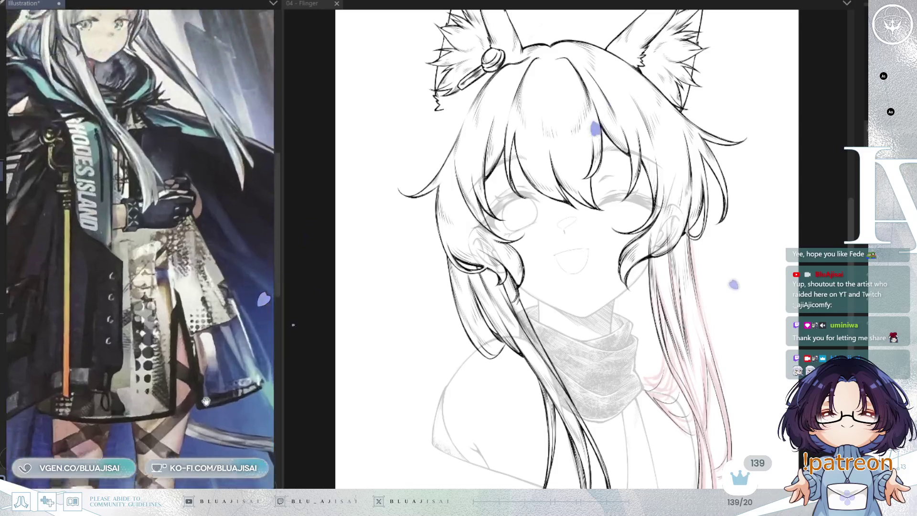
scroll(205, 402, down, 5)
drag(281, 250, 267, 253)
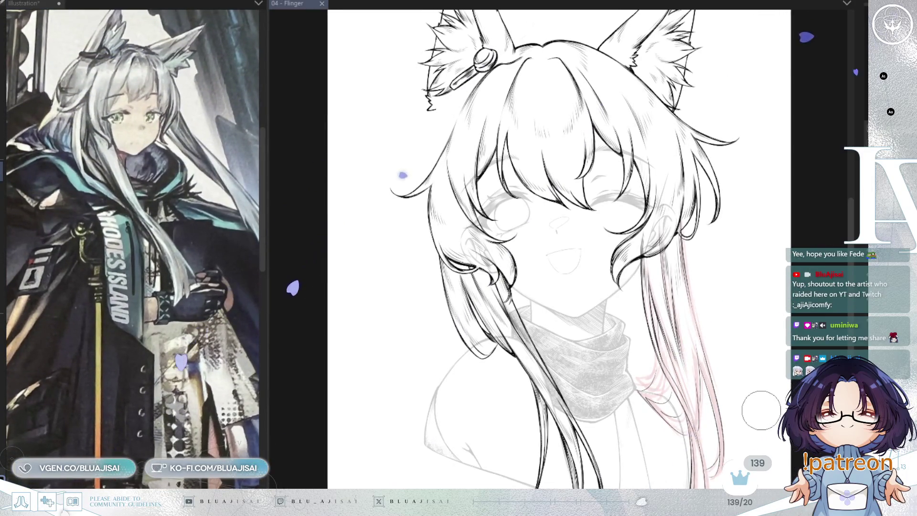
- Mirror the canvas and ink tapered black hair strands beside the scarf, rotating the view as needed
key(h)
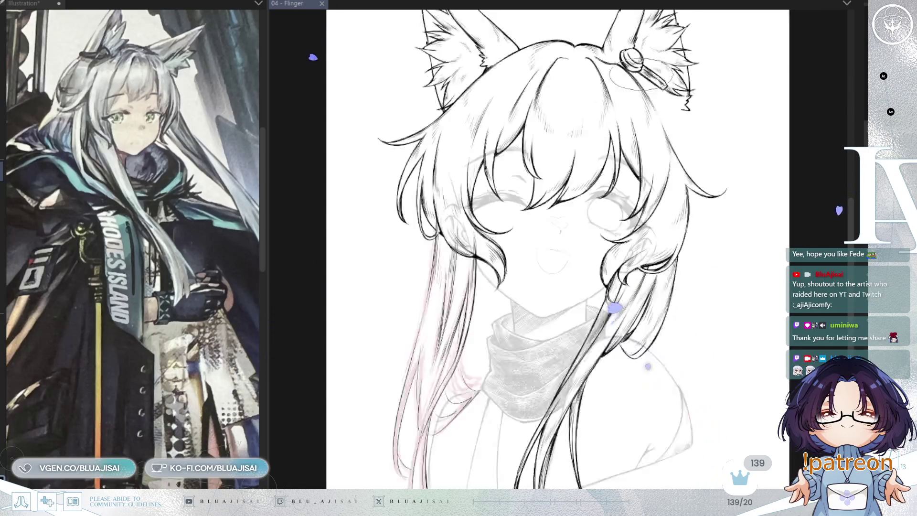
scroll(466, 270, up, 2)
scroll(465, 271, up, 2)
scroll(473, 160, up, 1)
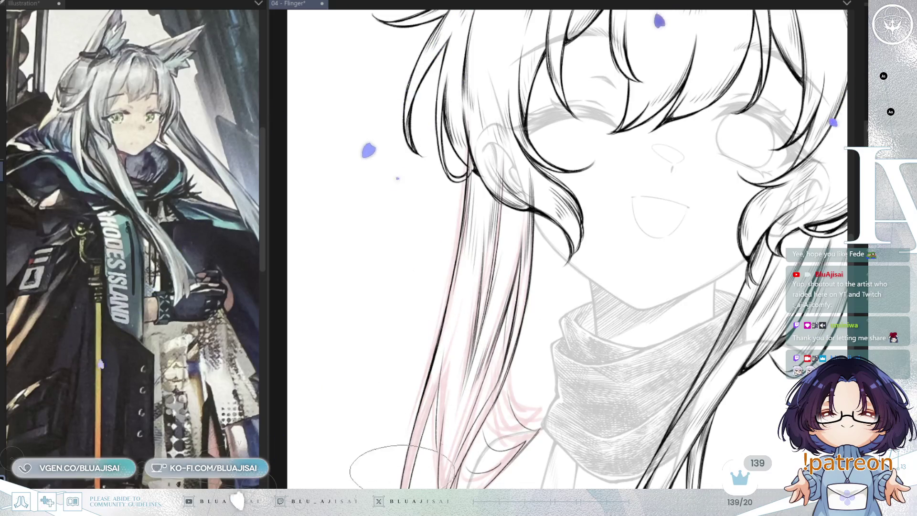
scroll(433, 337, down, 3)
drag(456, 265, 451, 372)
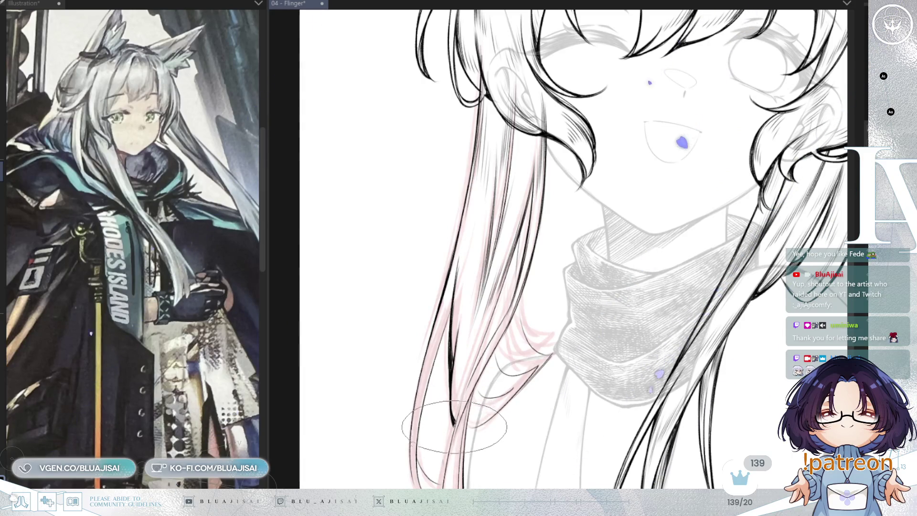
scroll(448, 271, down, 3)
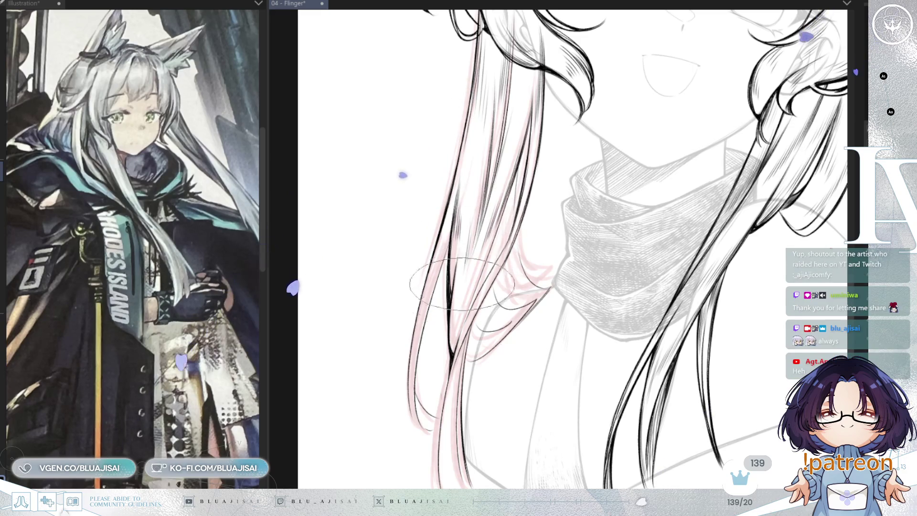
drag(478, 239, 522, 216)
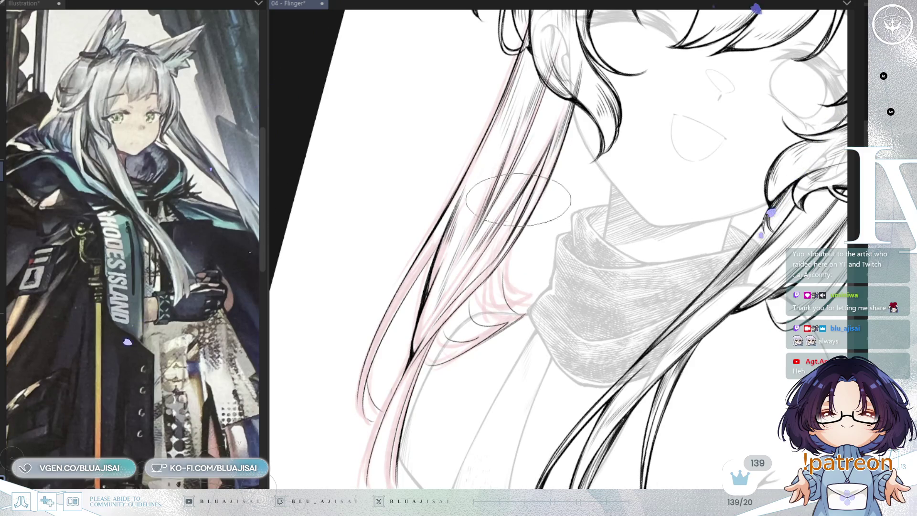
mouse_move(492, 194)
mouse_down()
mouse_move(626, 379)
mouse_move(528, 305)
mouse_move(461, 308)
mouse_up()
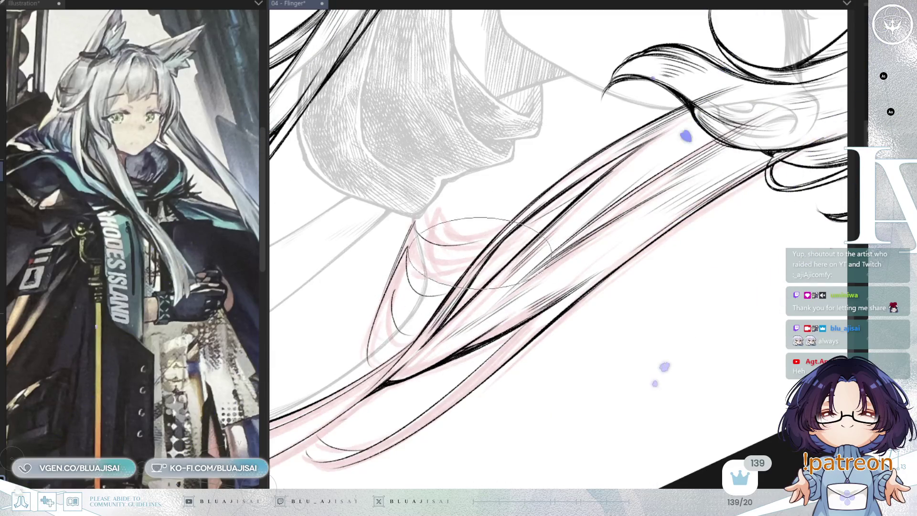
- Unmirror the canvas and ink more strands along the lower hair beside the scarf
key(ctrl+@)
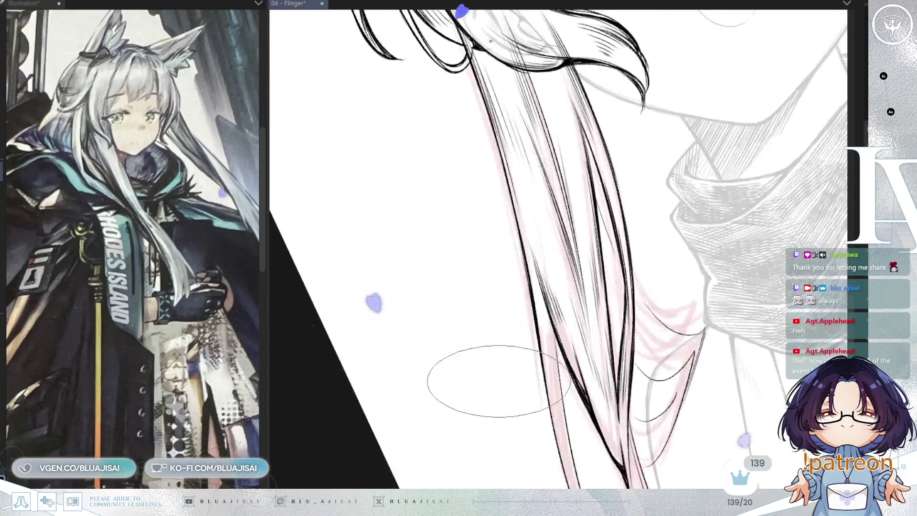
key(h)
drag(619, 331, 556, 231)
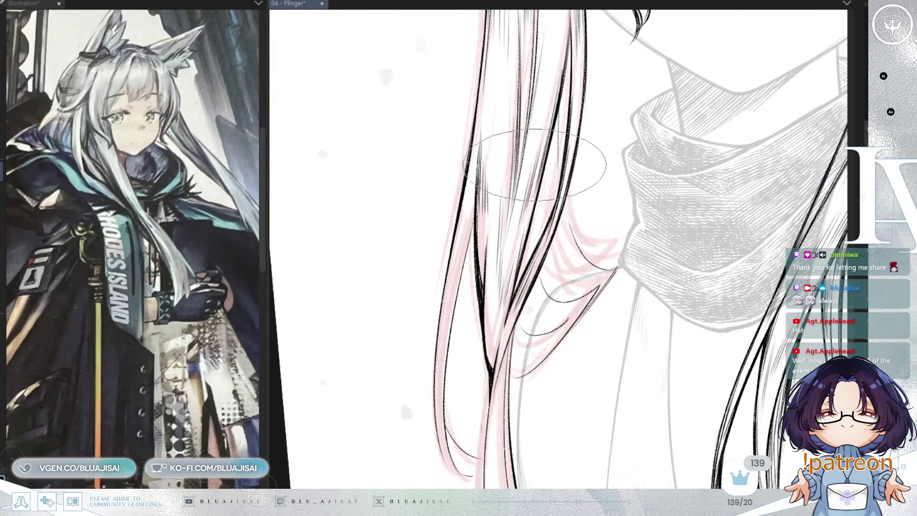
scroll(540, 181, down, 5)
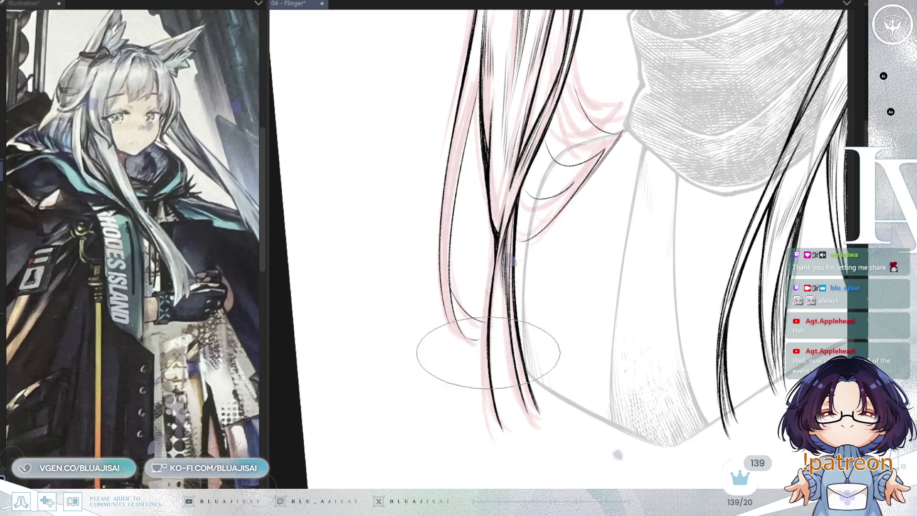
scroll(512, 408, up, 3)
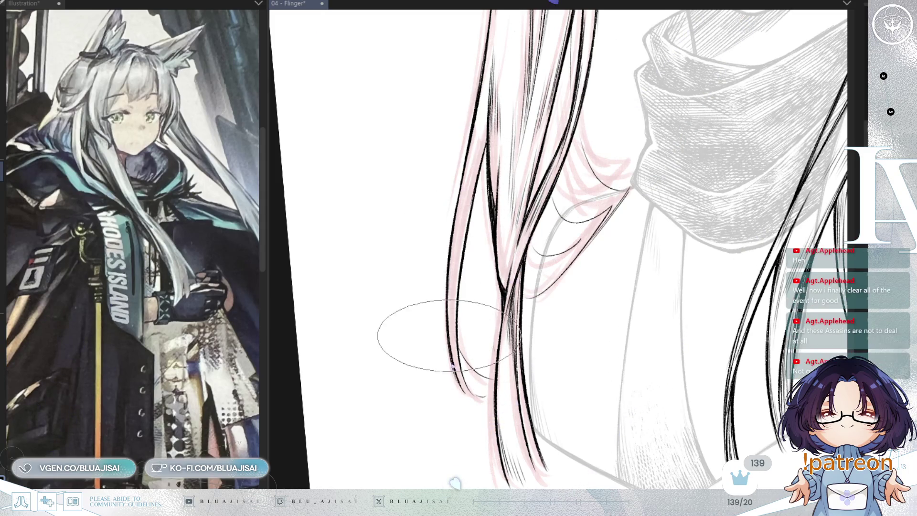
- Ink further strands at a comfortable angle, then bring the chin and hair ends into view upright
drag(491, 388, 418, 265)
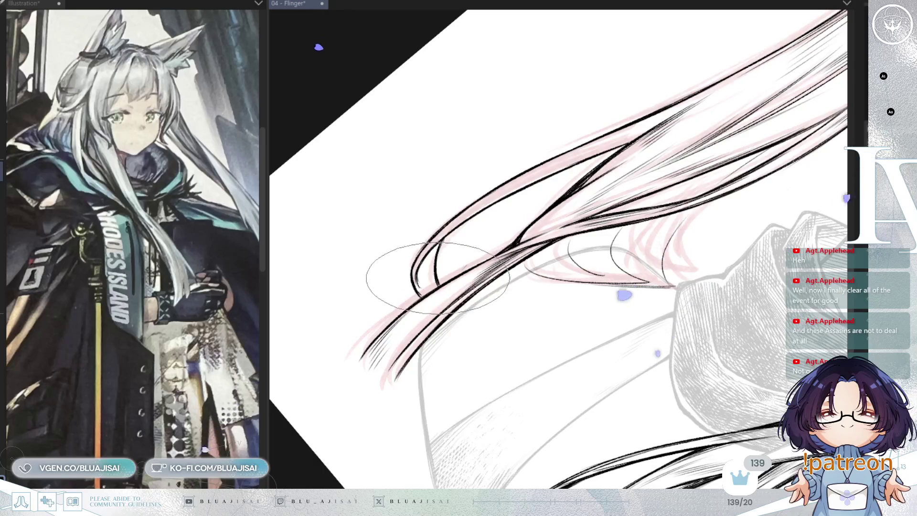
key(minus)
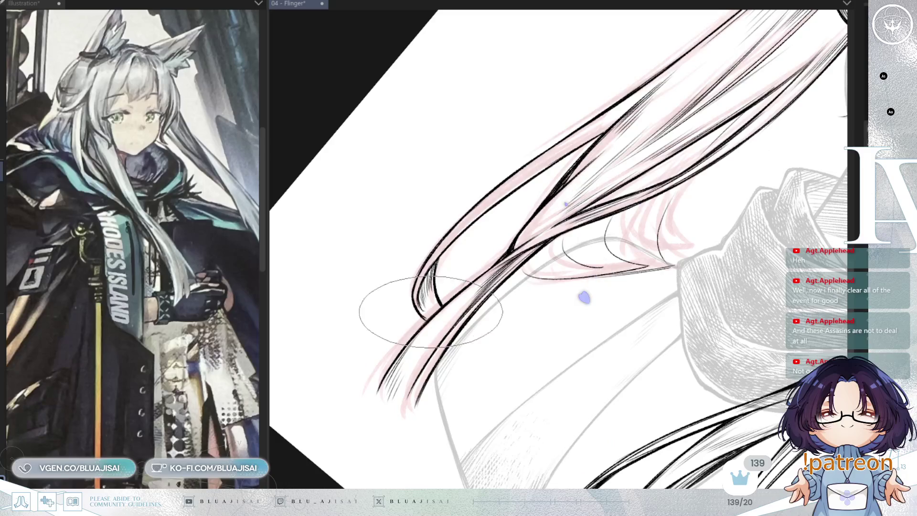
key(minus)
key(minus)
key(minus)
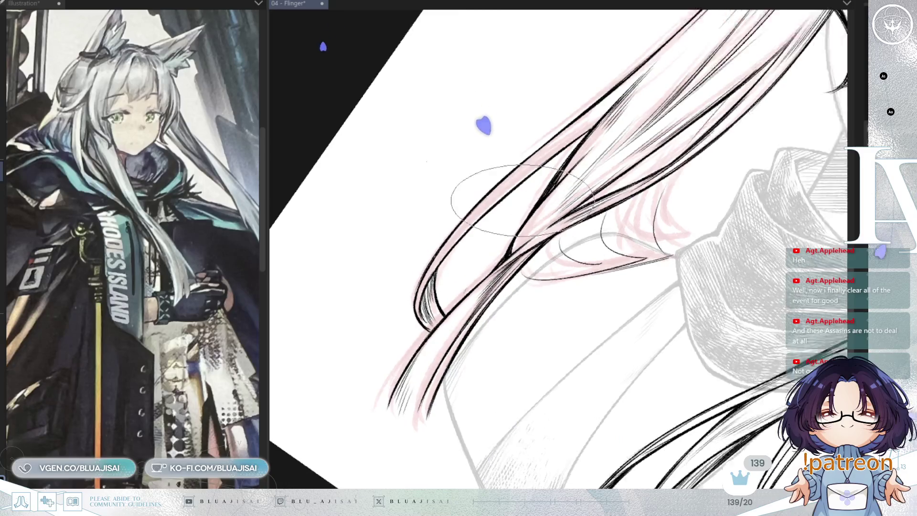
key(minus)
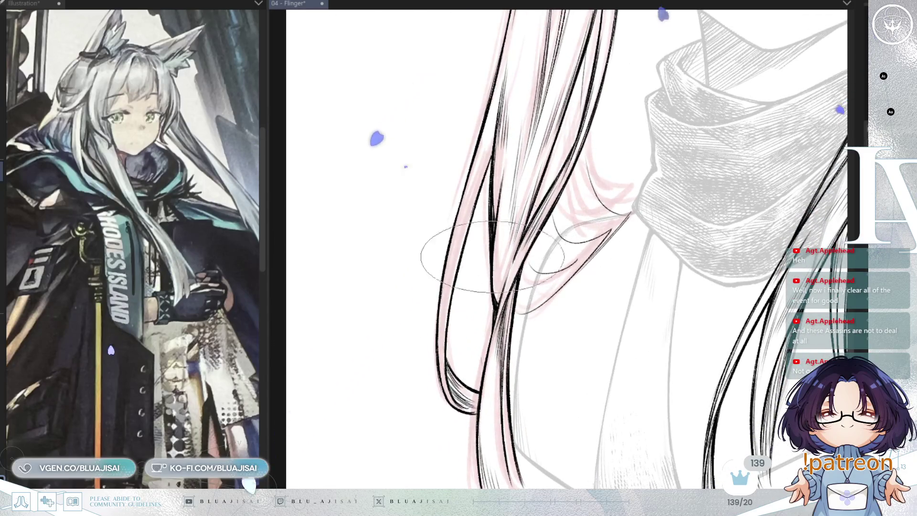
mouse_move(509, 266)
mouse_down()
mouse_move(611, 316)
mouse_move(590, 363)
mouse_move(525, 335)
mouse_up()
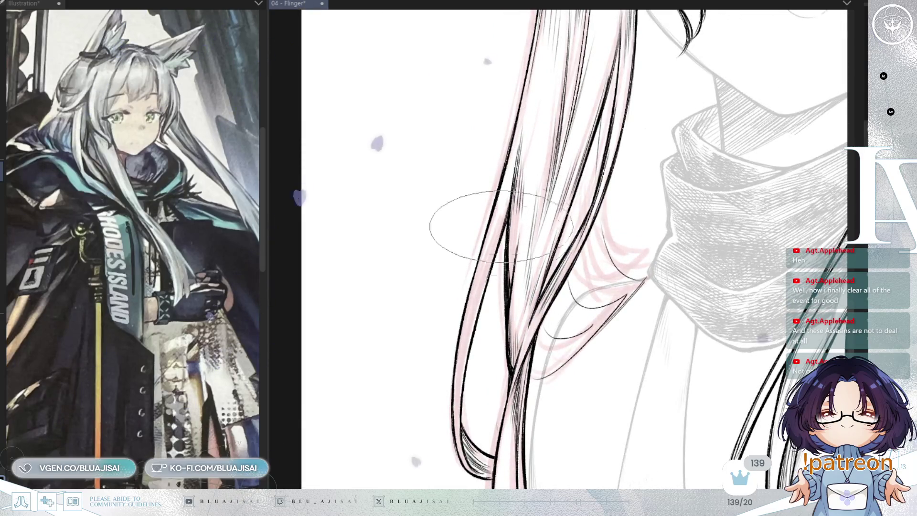
mouse_move(450, 205)
mouse_down()
mouse_move(629, 301)
mouse_move(589, 231)
mouse_up()
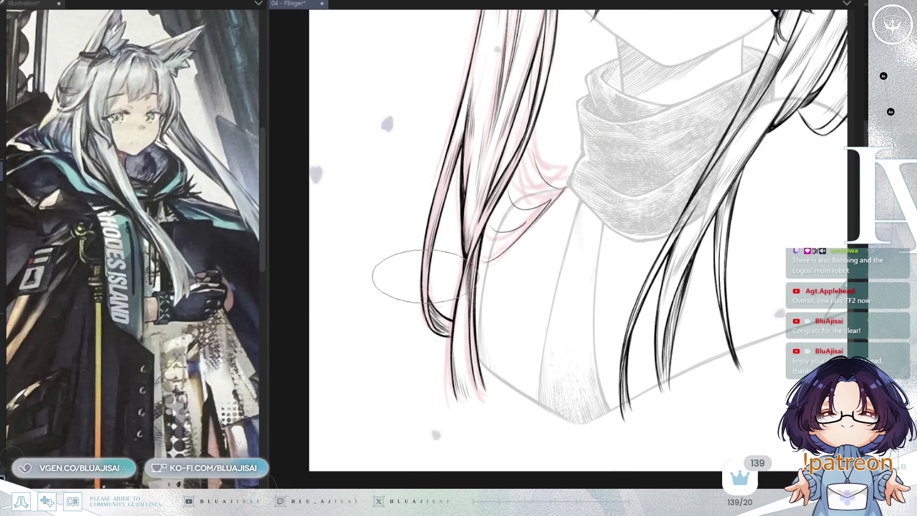
- Trace the sketched strands near the scarf with curved black ink, turning the view so hair hangs vertically
scroll(482, 285, up, 2)
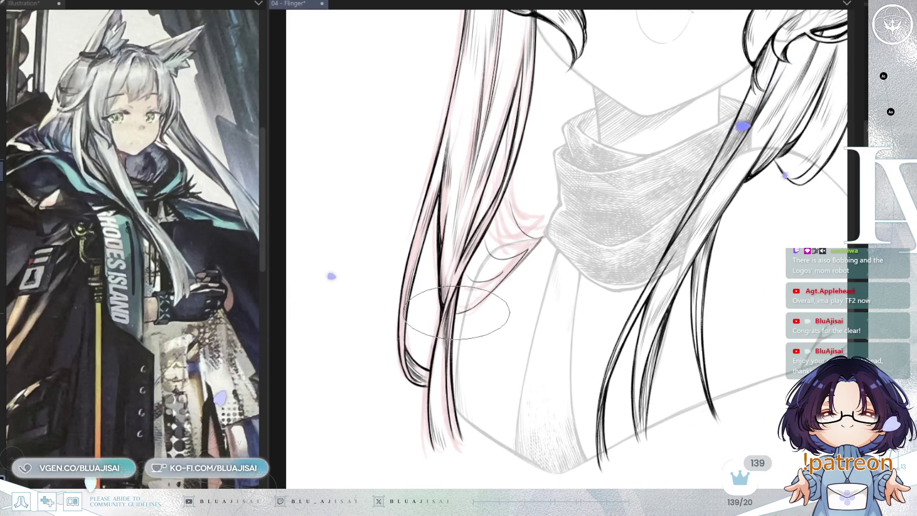
scroll(459, 310, up, 2)
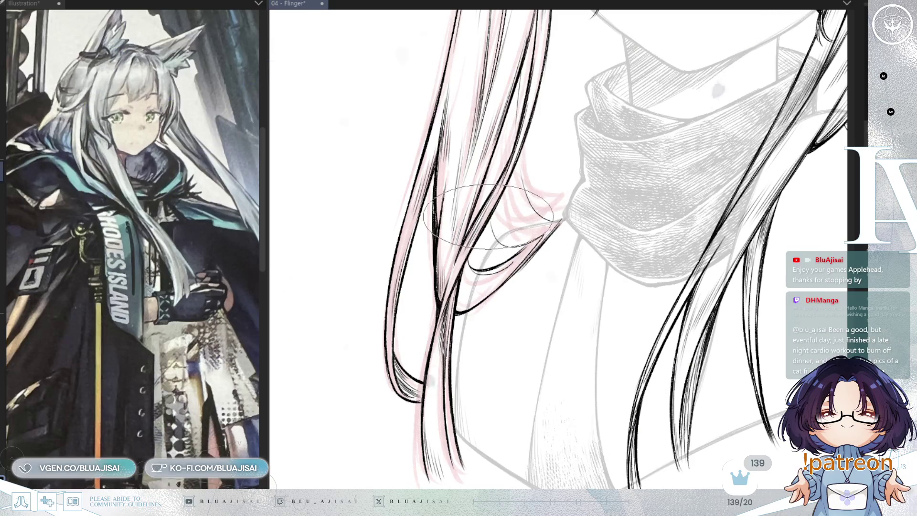
drag(491, 223, 562, 220)
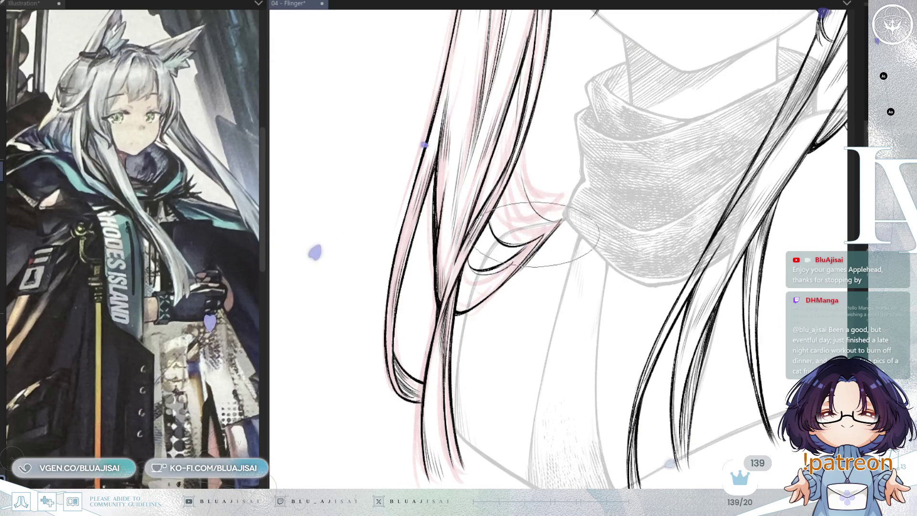
key(asciicircum)
key(asciicircum)
key(asciicircum)
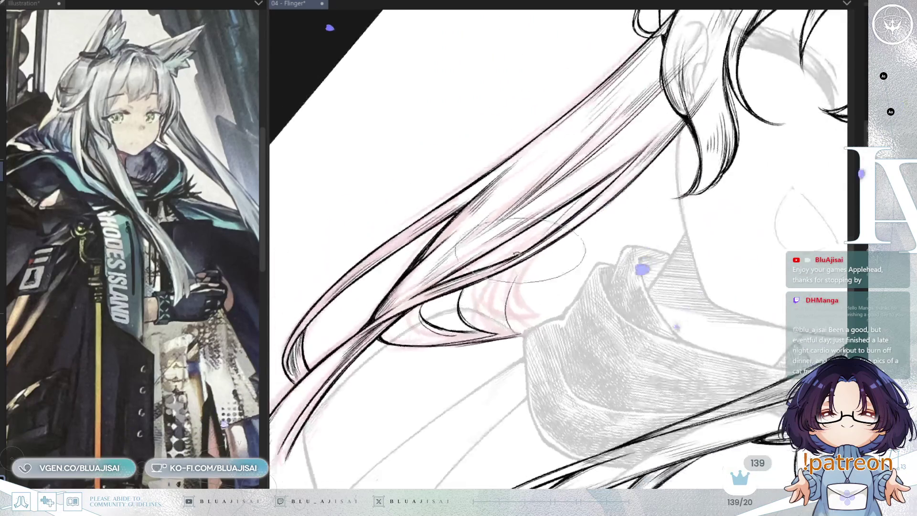
key(asciicircum)
key(asciicircum)
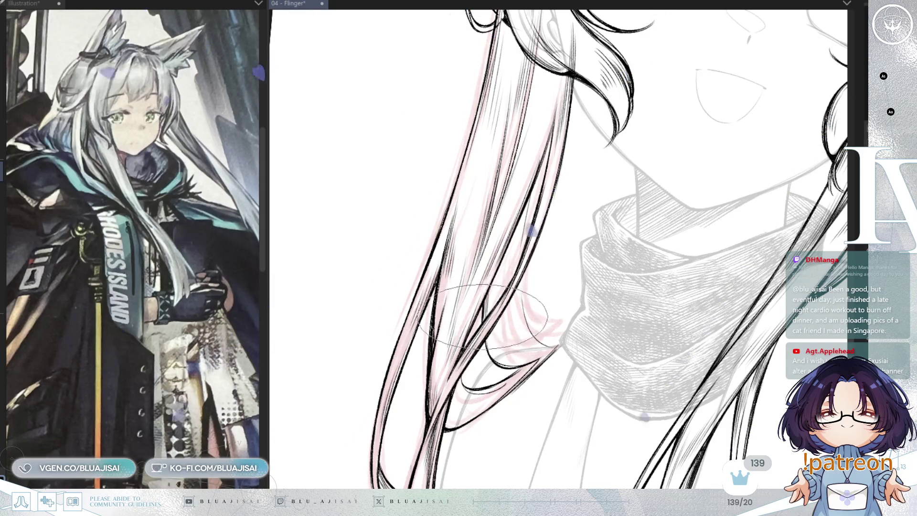
drag(538, 266, 535, 249)
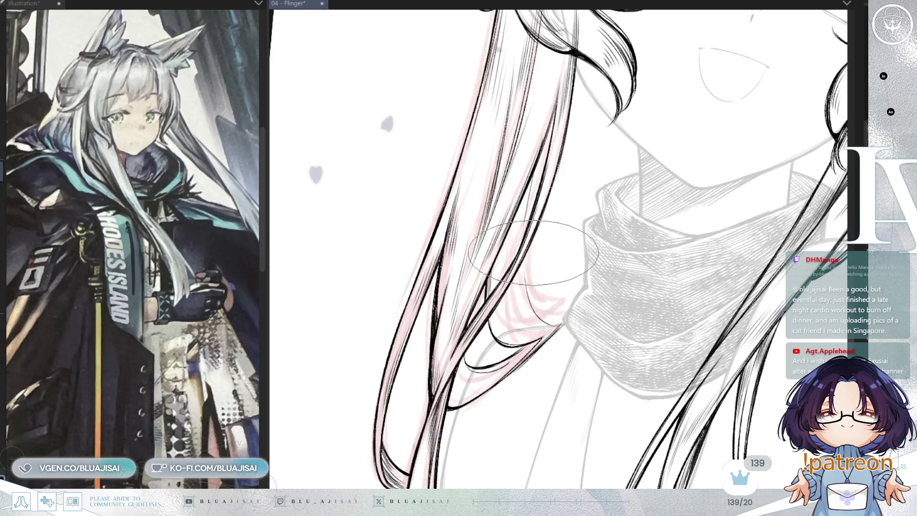
scroll(540, 249, down, 1)
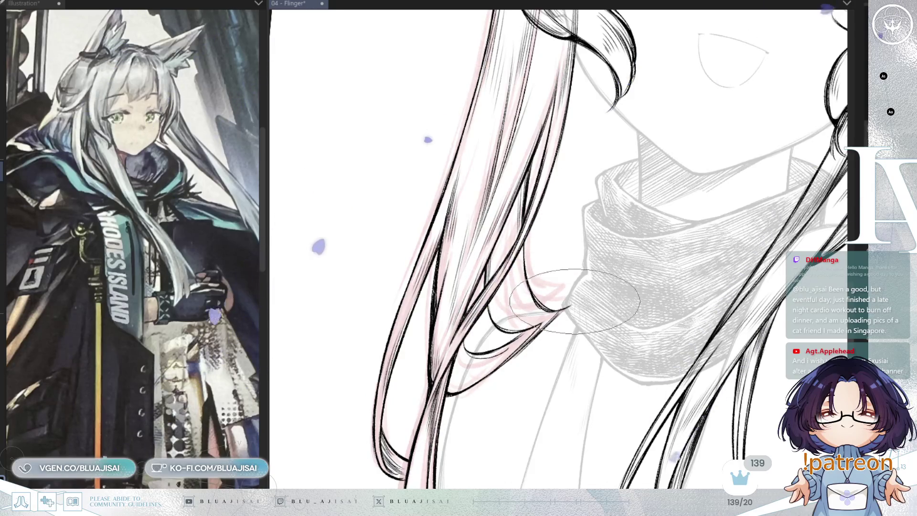
mouse_move(539, 332)
mouse_down()
mouse_move(563, 323)
mouse_move(534, 331)
mouse_up()
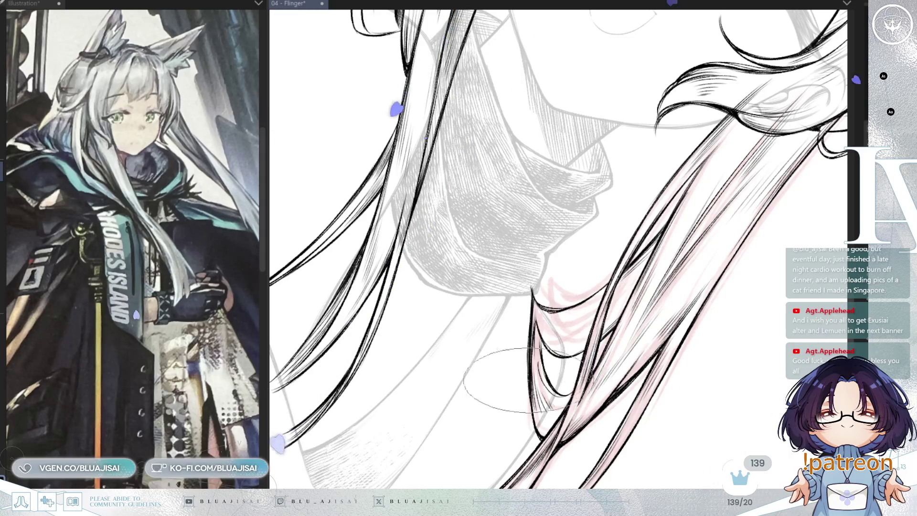
- Ink hair strands sweeping past the scarf's right side, then turn the view back upright
mouse_move(528, 343)
mouse_down()
mouse_move(590, 294)
mouse_move(470, 341)
mouse_up()
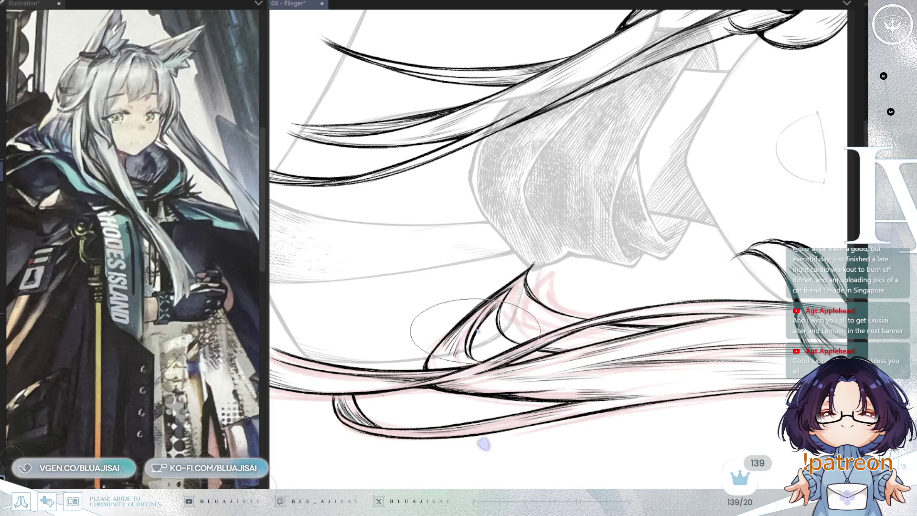
drag(496, 305, 535, 291)
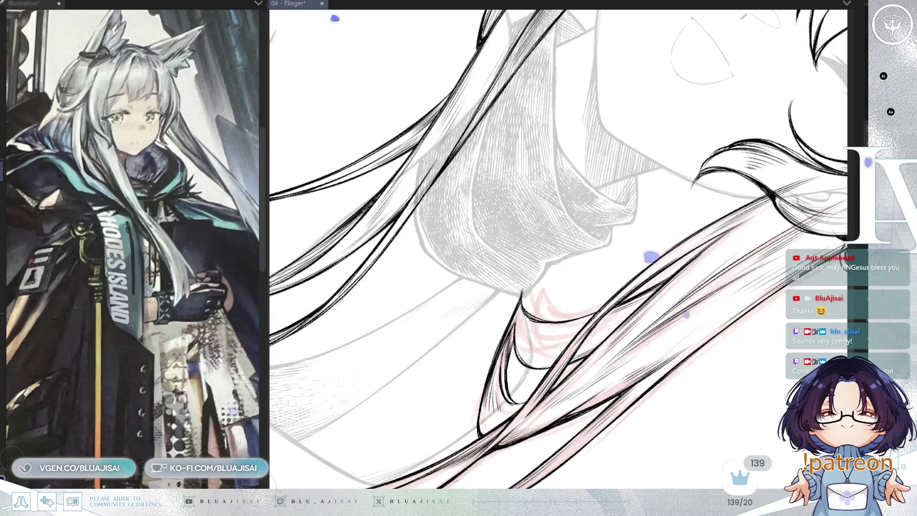
key(minus)
key(minus)
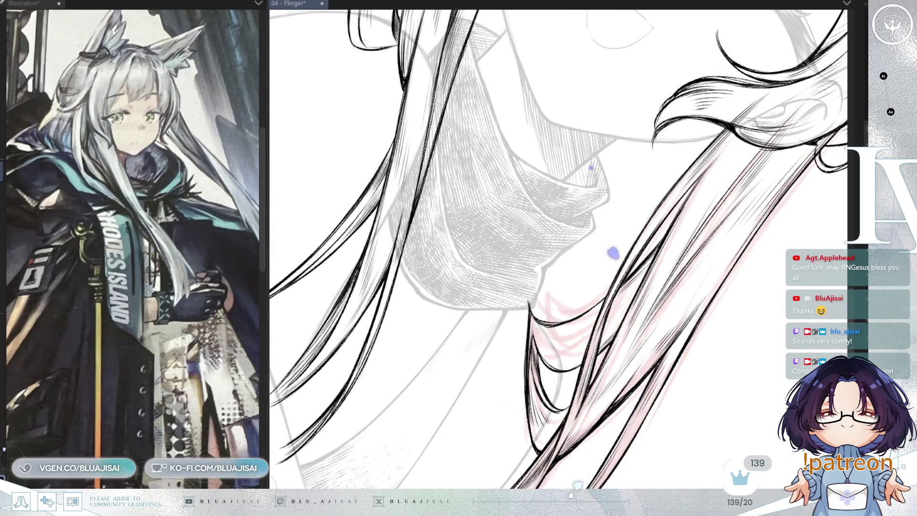
key(minus)
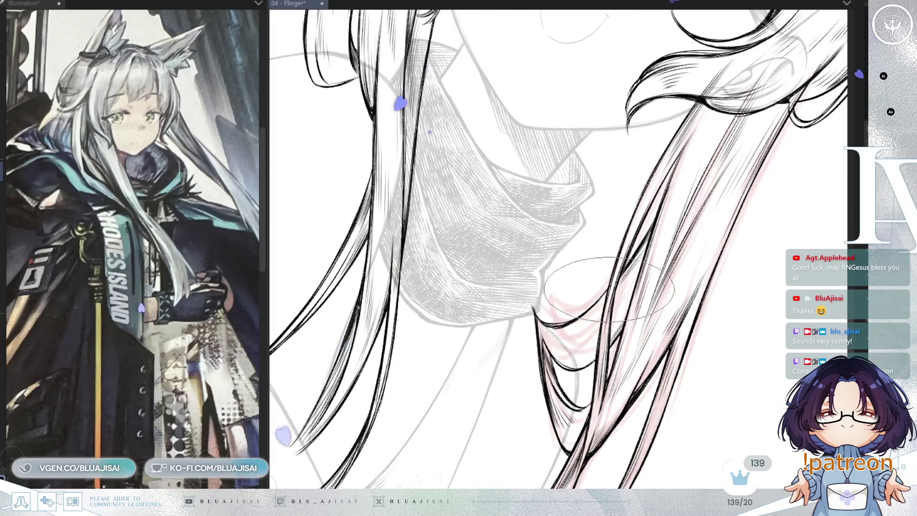
key(asciicircum)
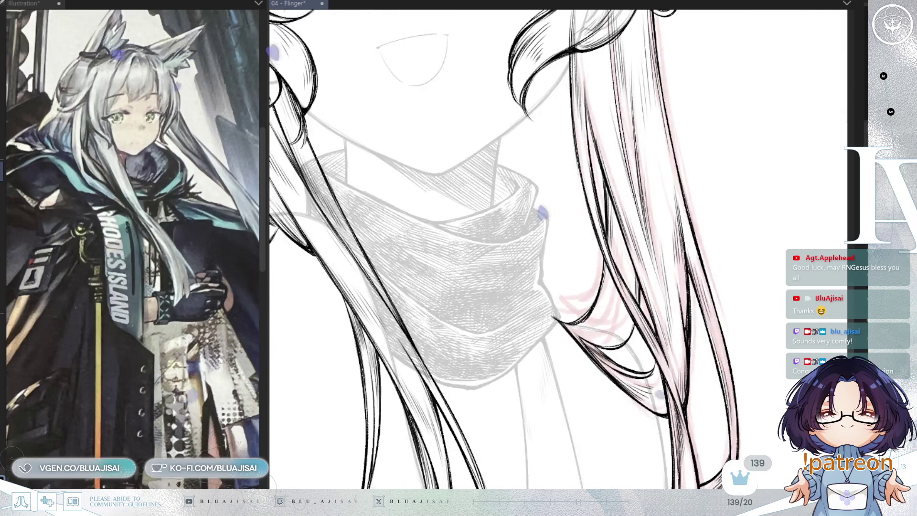
- Mirror the canvas, shrink the brush, and refine the left hair strands beside the scarf
key(h)
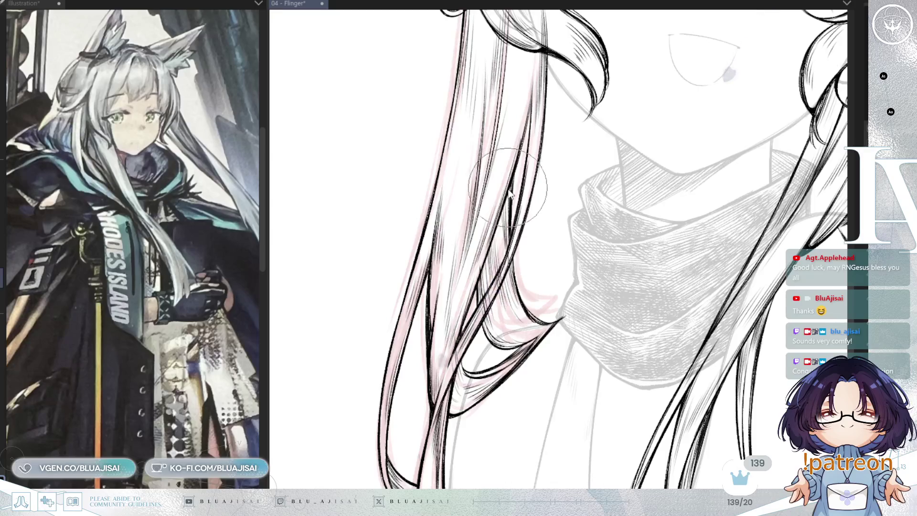
key(bracketleft)
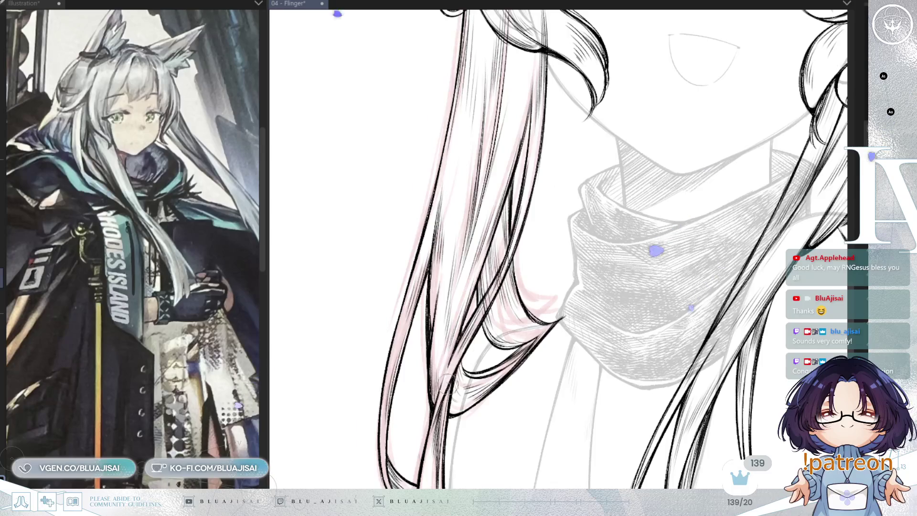
scroll(449, 382, up, 1)
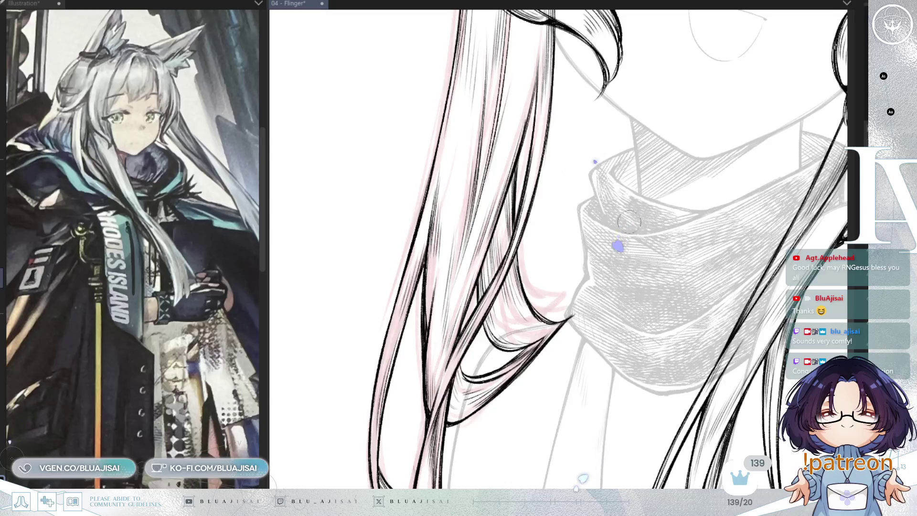
scroll(562, 309, up, 1)
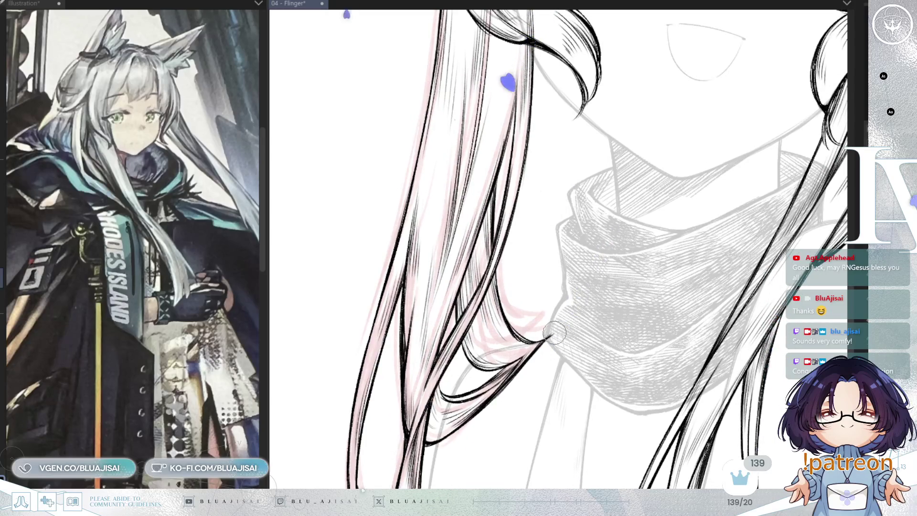
scroll(552, 336, down, 3)
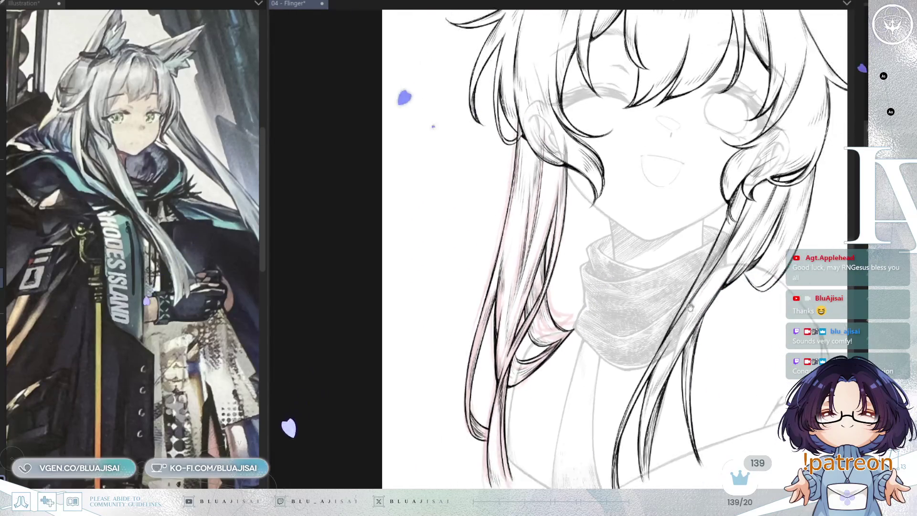
scroll(466, 240, up, 2)
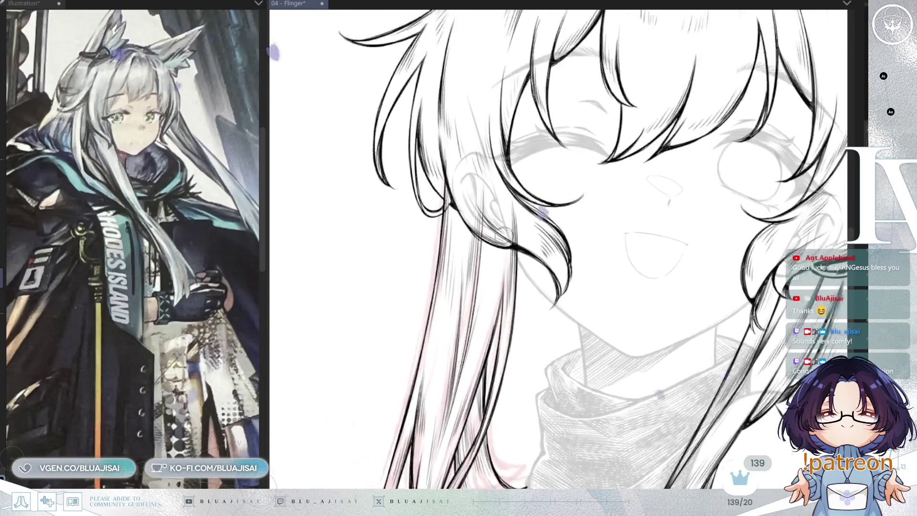
scroll(445, 152, up, 2)
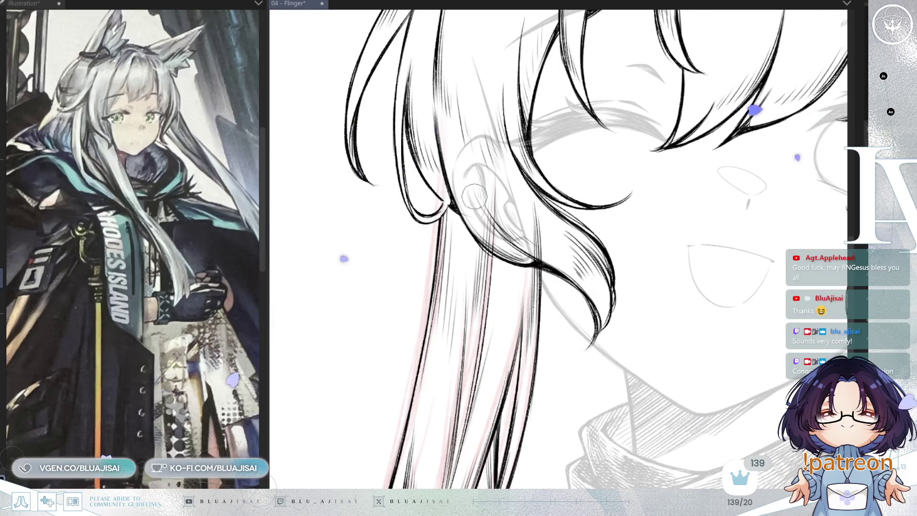
- Return the view upright and zoom out to review the line art up to the ears
key(asciicircum)
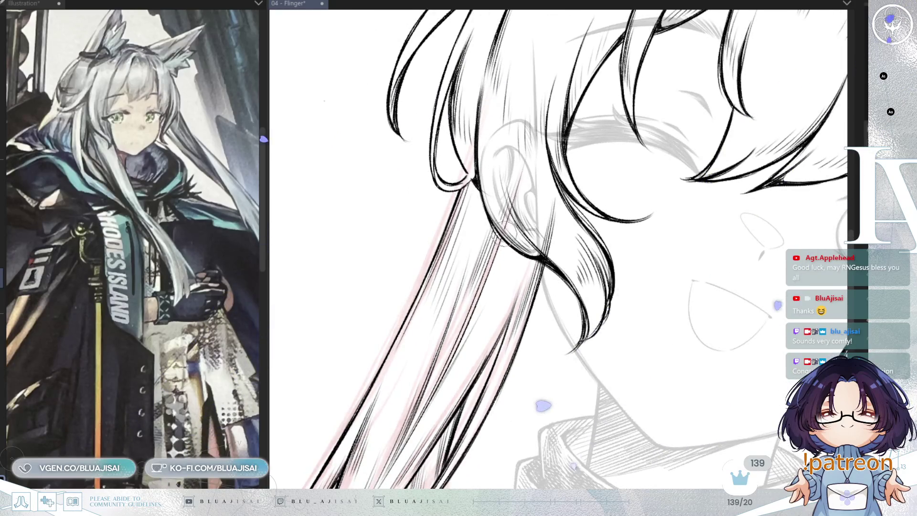
key(asciicircum)
key(asciicircum)
key(asciicircum)
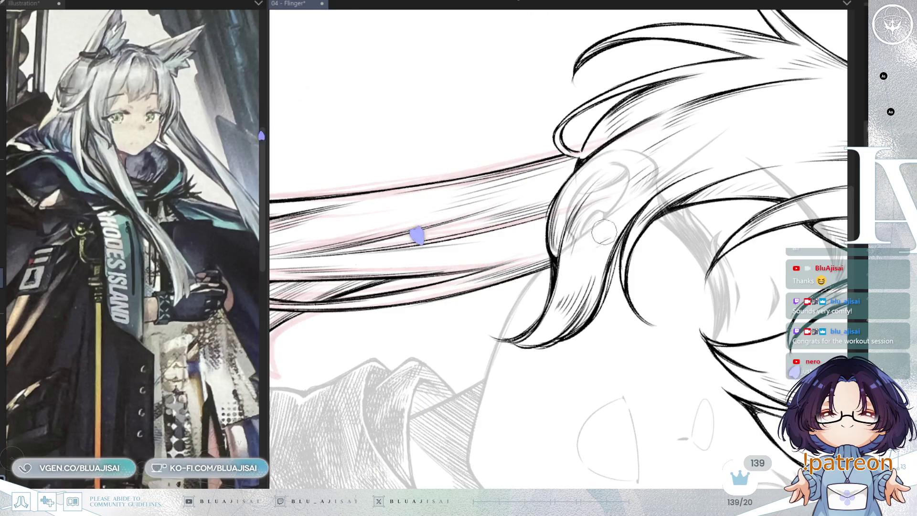
scroll(693, 151, down, 2)
key(minus)
key(minus)
key(minus)
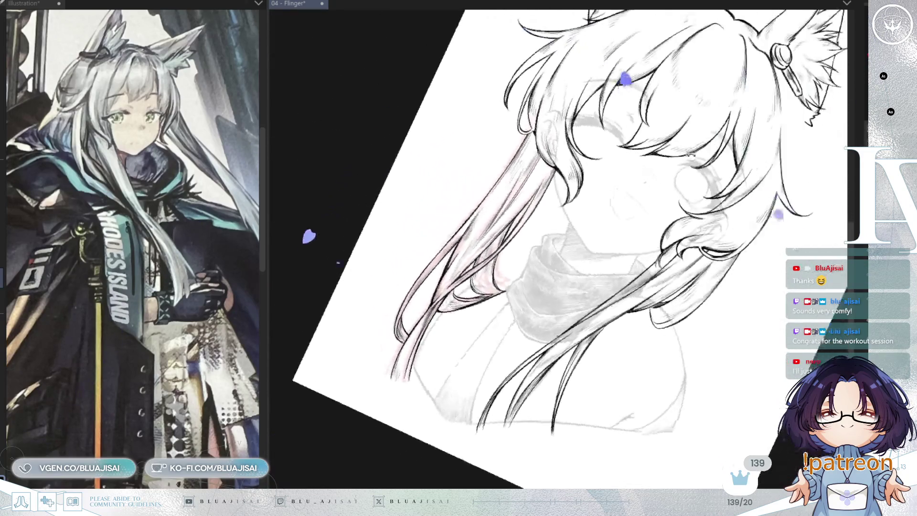
mouse_move(740, 139)
mouse_down()
mouse_move(738, 191)
mouse_move(713, 196)
mouse_up()
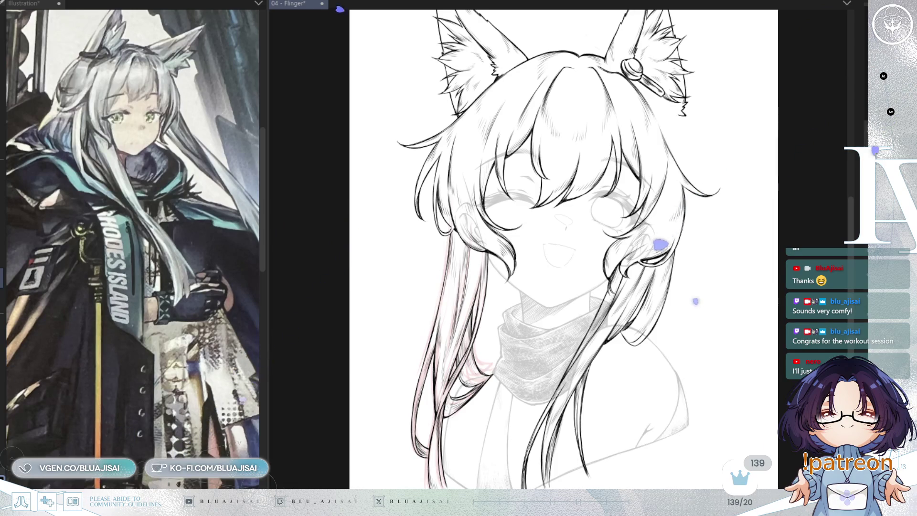
- Reveal the pink hair sketch layer, mirror the canvas, and zoom in on the hair
key(ctrl+z)
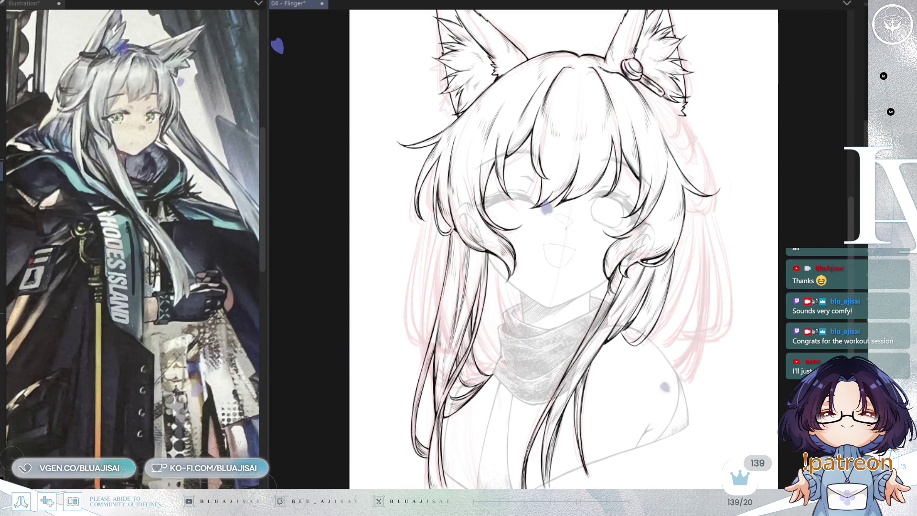
key(h)
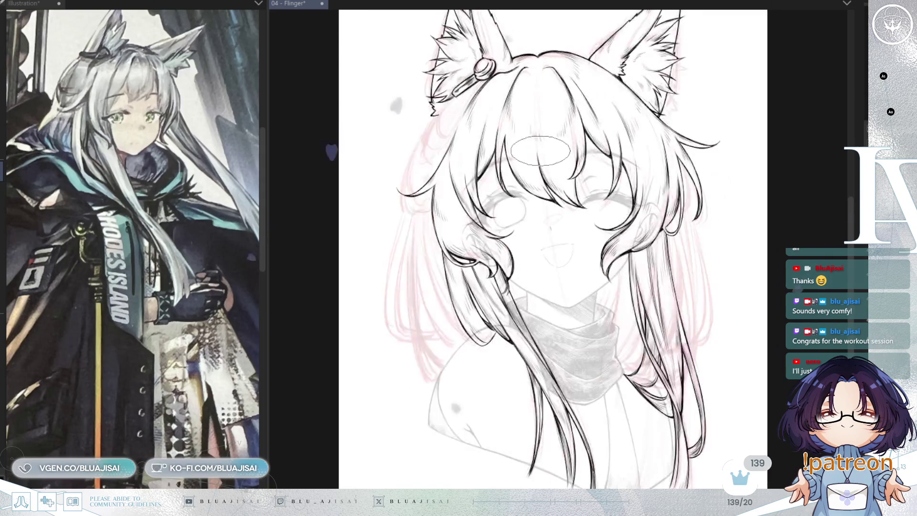
scroll(541, 150, up, 5)
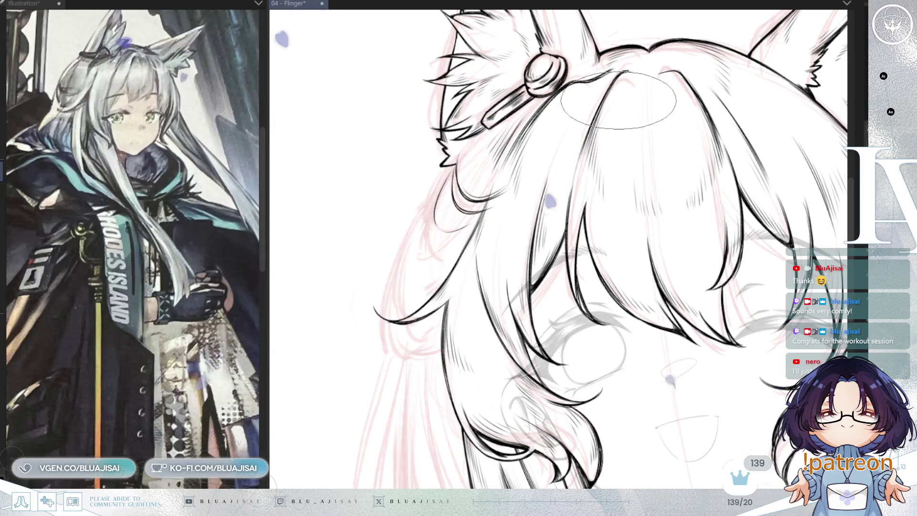
- Hatch the hair locks below the fox ear with G-pen strokes, rotating the view
scroll(452, 175, down, 1)
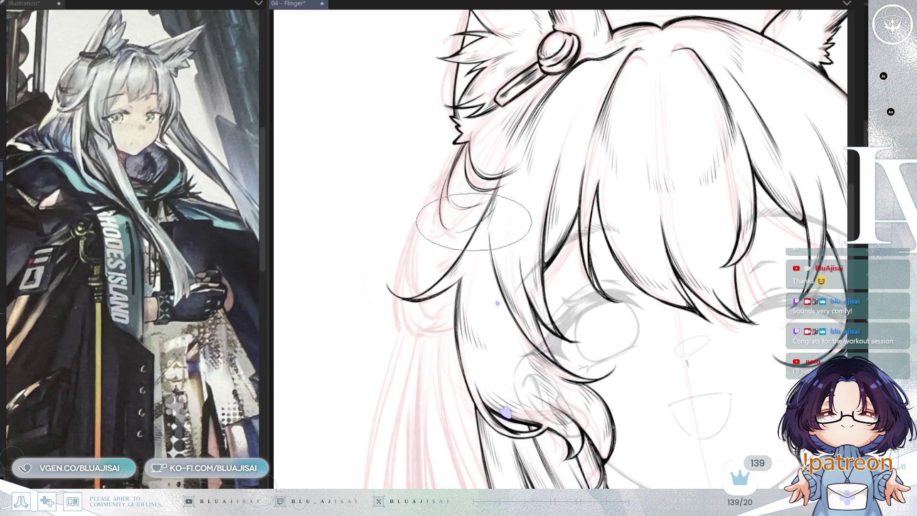
key(h)
key(h)
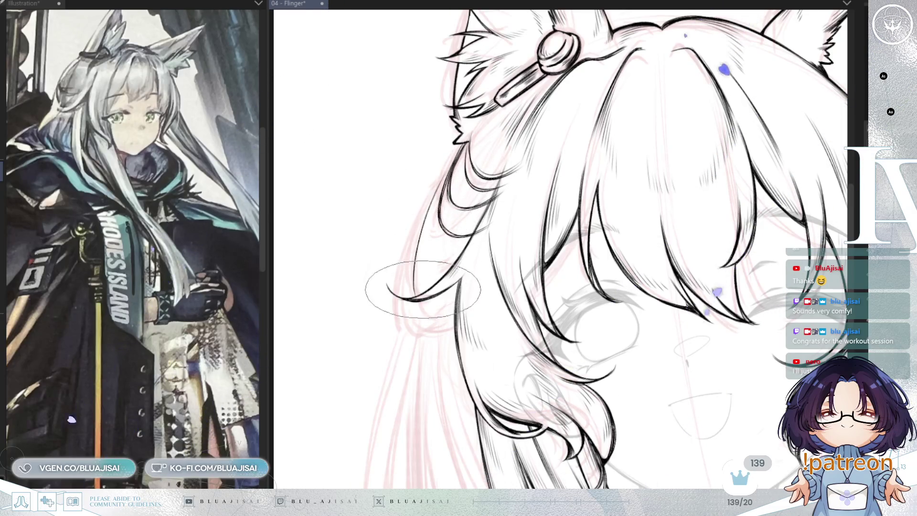
drag(437, 318, 477, 311)
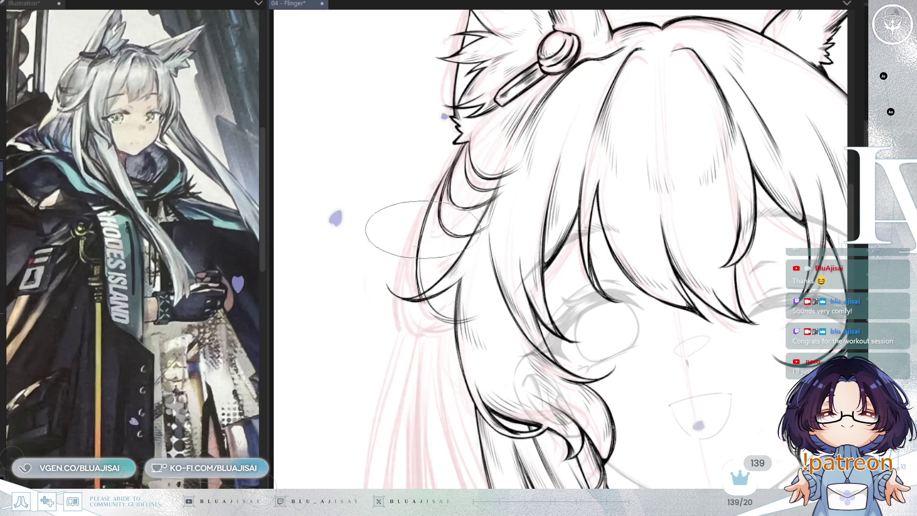
key(asciicircum)
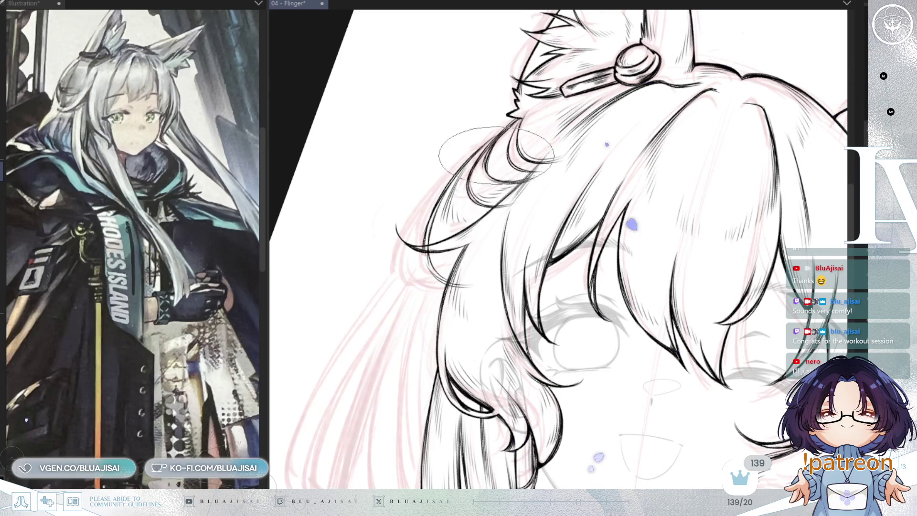
key(ctrl+@)
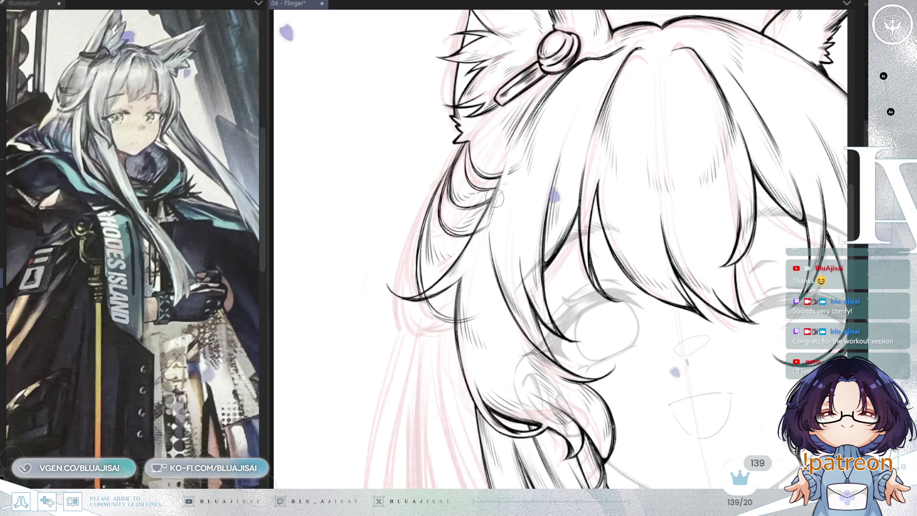
- Switch to a broad flat hatching brush for the side hair locks and mirror the canvas
scroll(492, 203, up, 2)
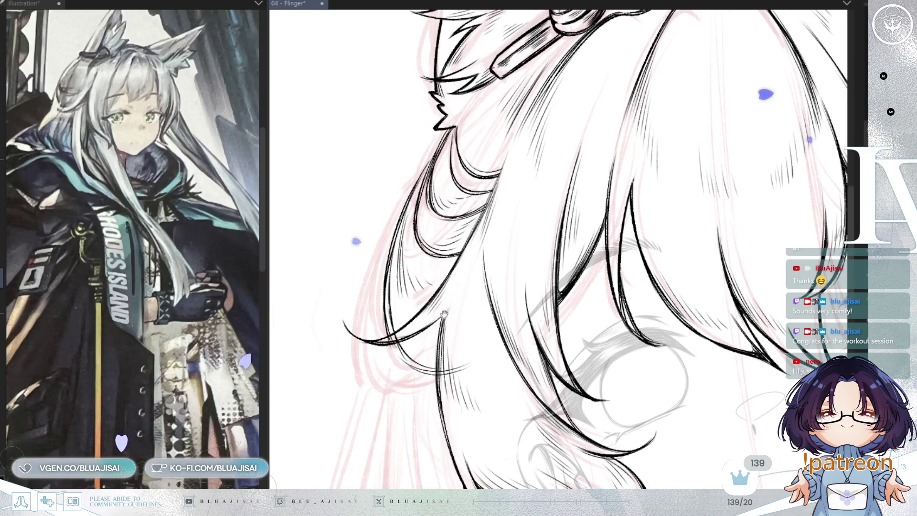
drag(445, 314, 463, 280)
key(e)
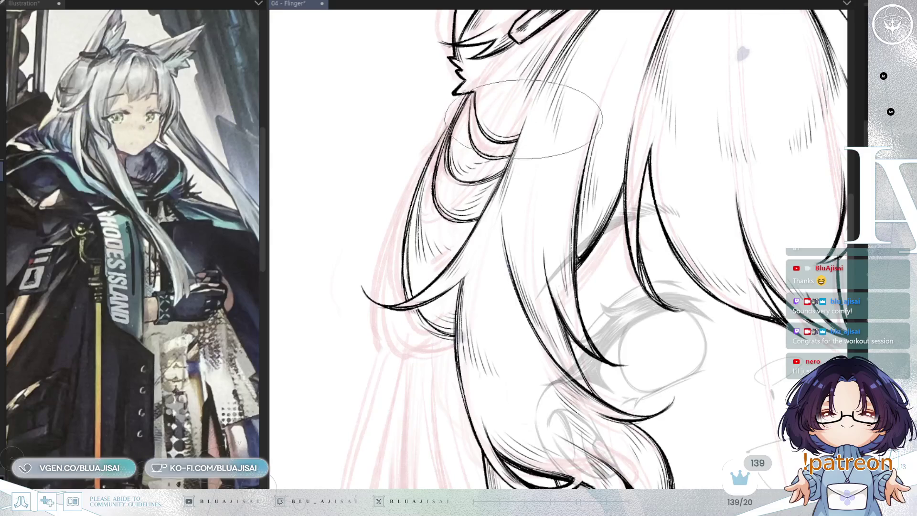
key(h)
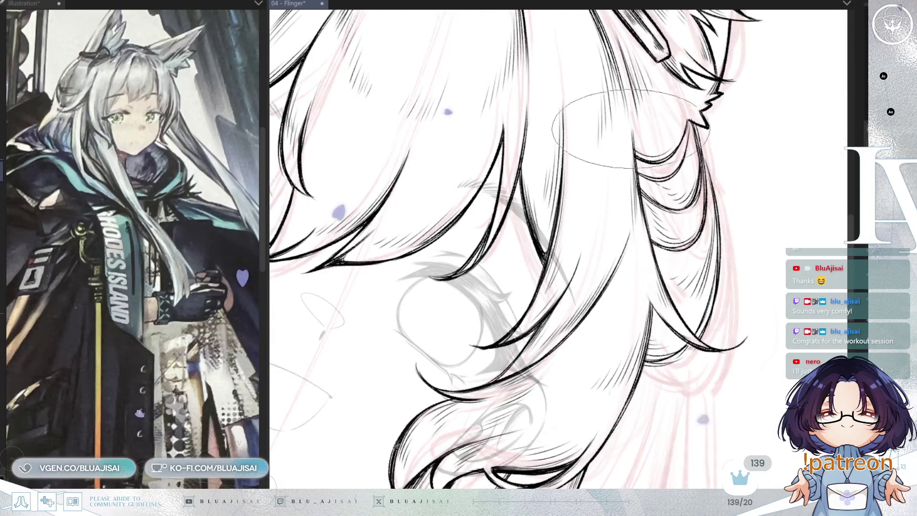
scroll(558, 248, up, 5)
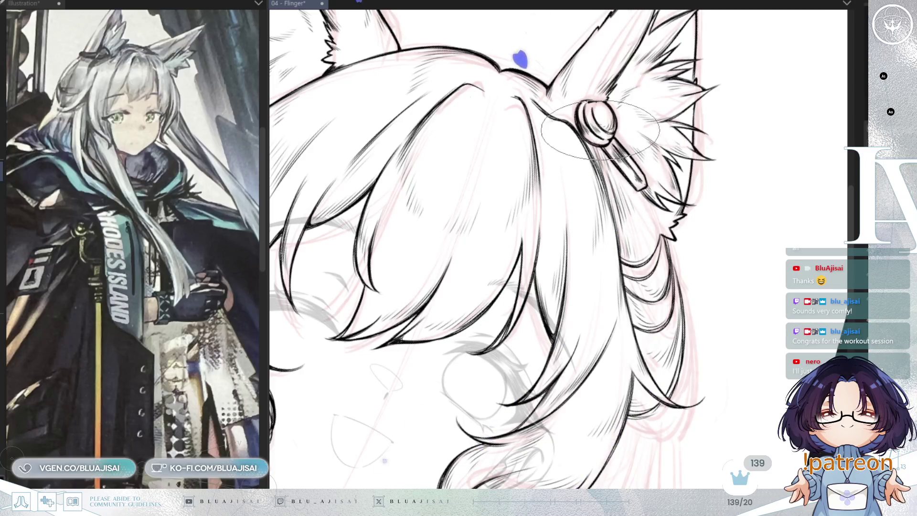
- Zoom out to view the whole inked fox-eared girl drawing
scroll(597, 137, up, 3)
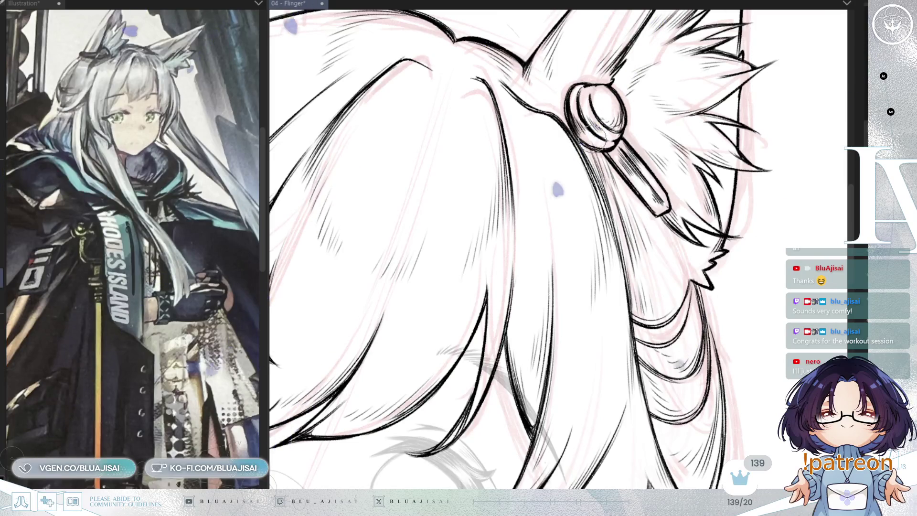
scroll(664, 88, down, 2)
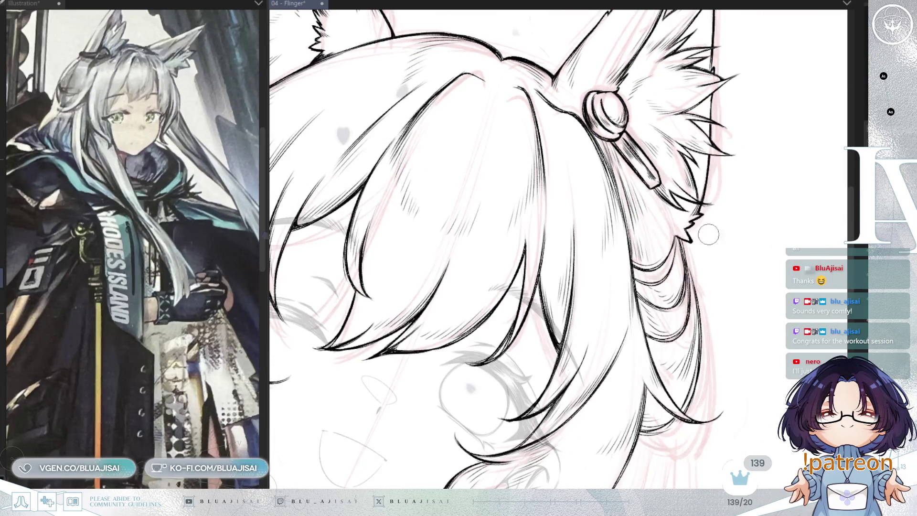
scroll(709, 234, down, 2)
scroll(711, 246, down, 3)
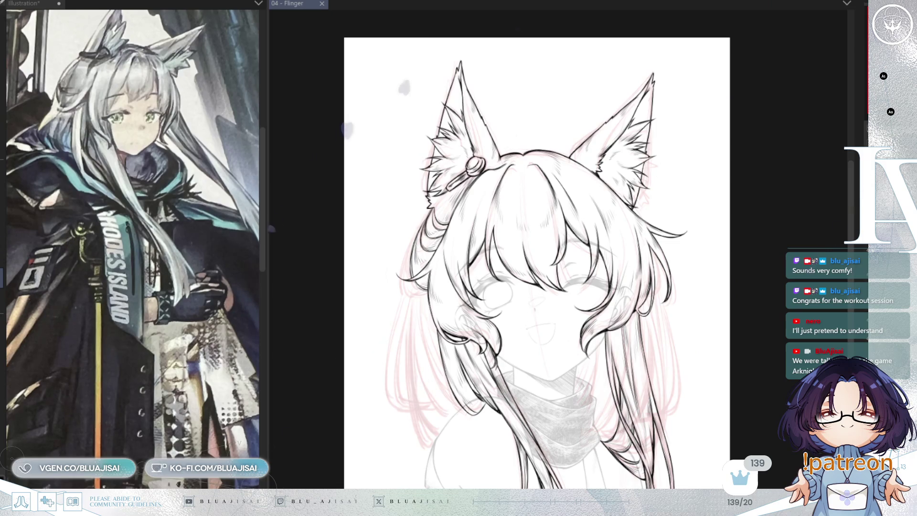
- Ink the left outer edge of the hair, undoing and redrawing until the line sits cleanly
scroll(486, 242, up, 5)
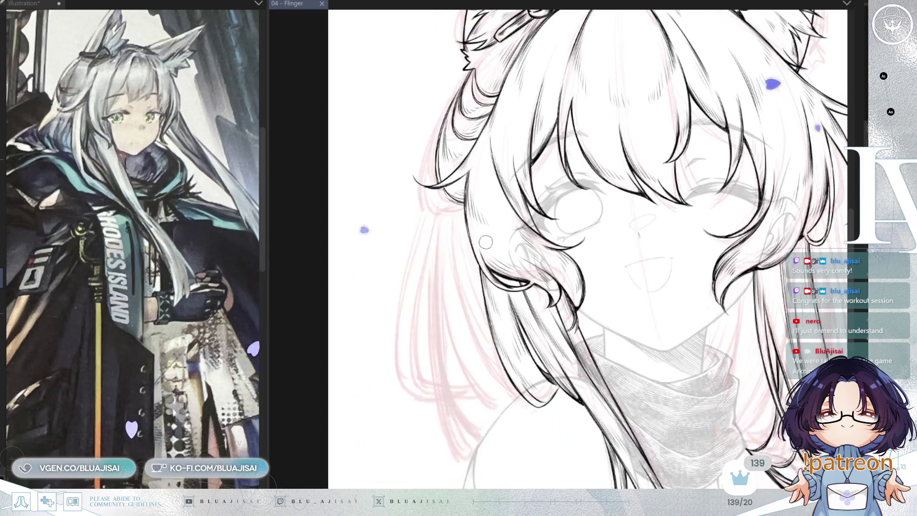
scroll(456, 72, up, 2)
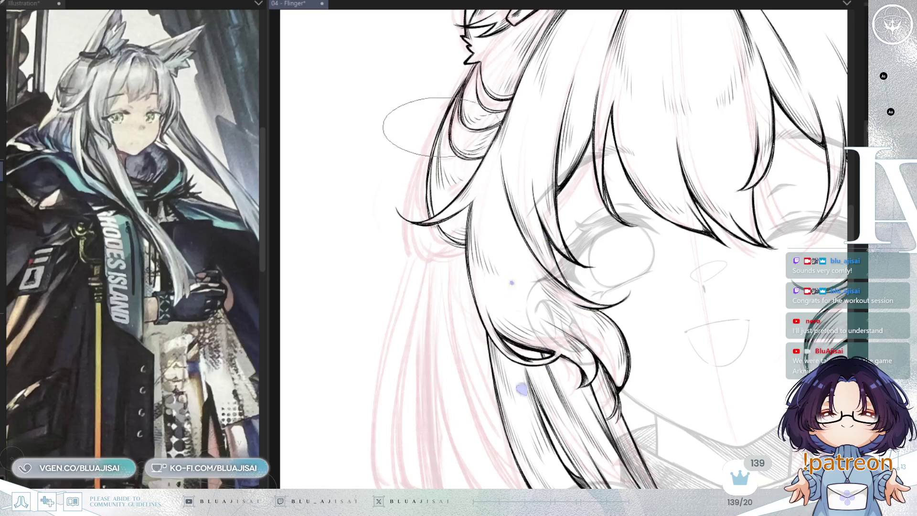
scroll(478, 117, down, 3)
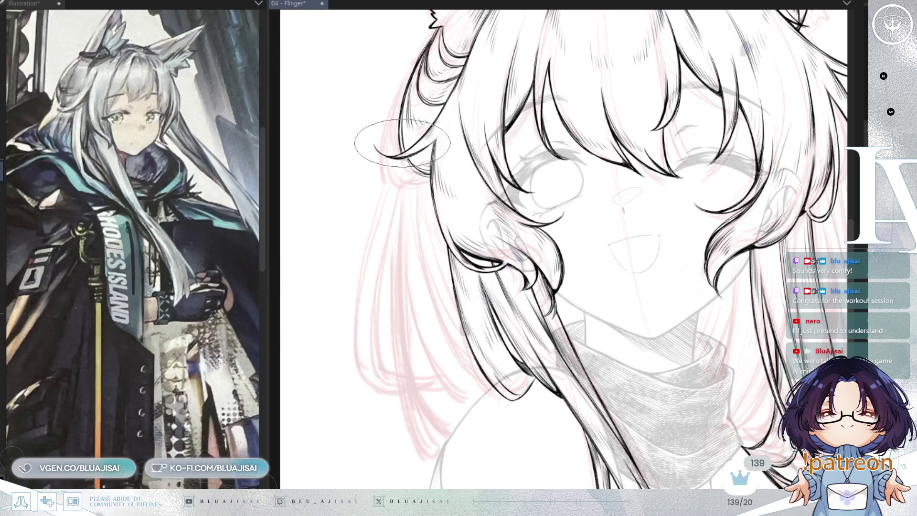
drag(401, 149, 430, 128)
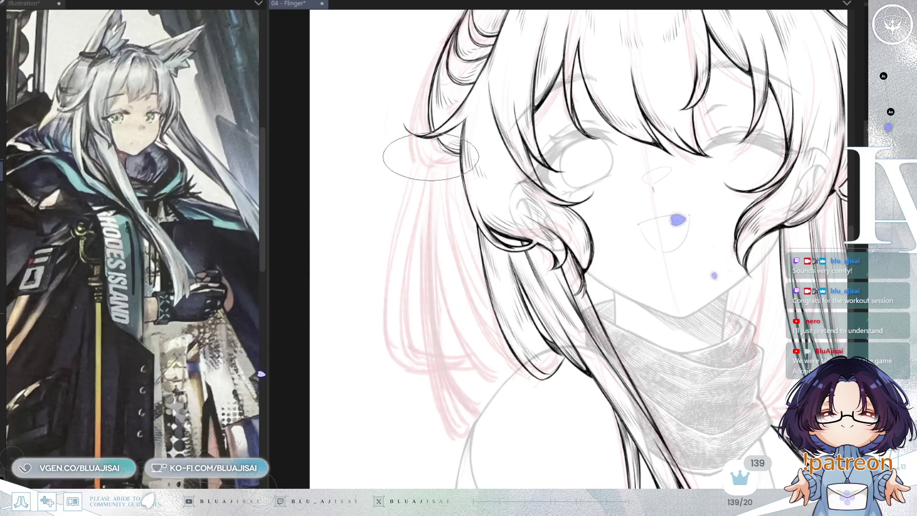
drag(424, 142, 392, 342)
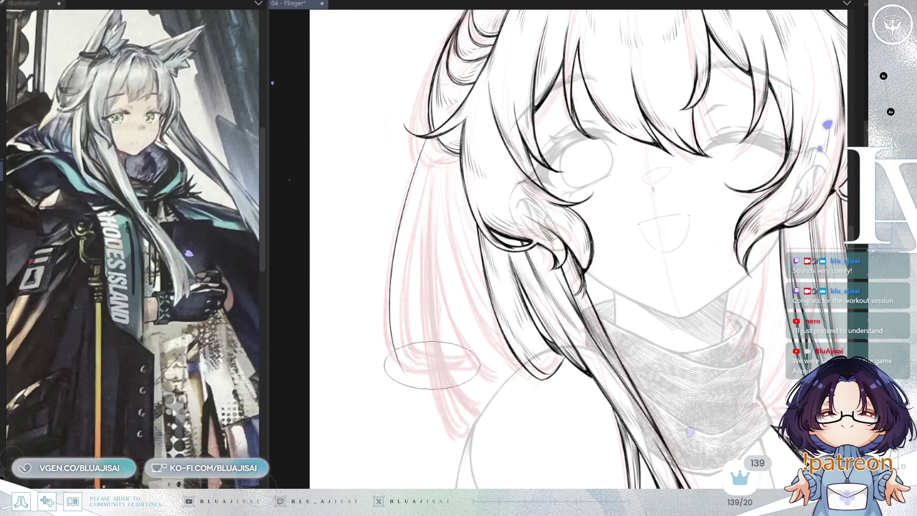
key(ctrl+z)
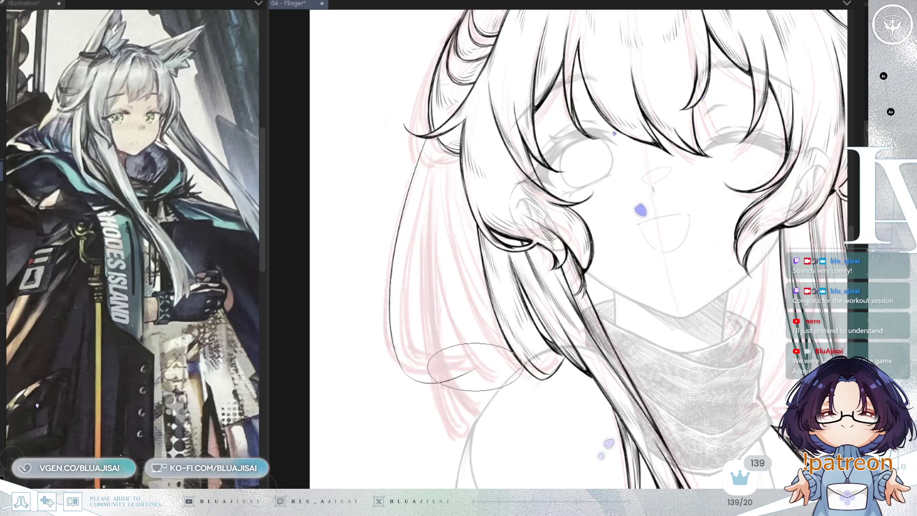
key(ctrl+z)
key(ctrl+z)
drag(425, 140, 399, 359)
key(ctrl+z)
drag(425, 139, 401, 368)
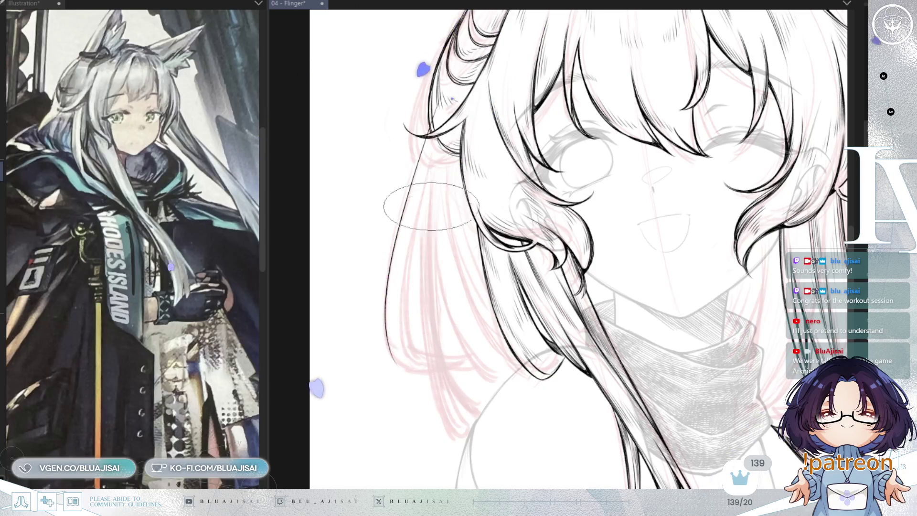
- Rework the hair-edge line's lower end and ink a long strand down through the hair
drag(388, 330, 473, 363)
key(ctrl+z)
mouse_move(424, 136)
mouse_down()
mouse_move(389, 318)
mouse_move(400, 357)
mouse_move(474, 361)
mouse_up()
key(ctrl+z)
drag(420, 143, 400, 329)
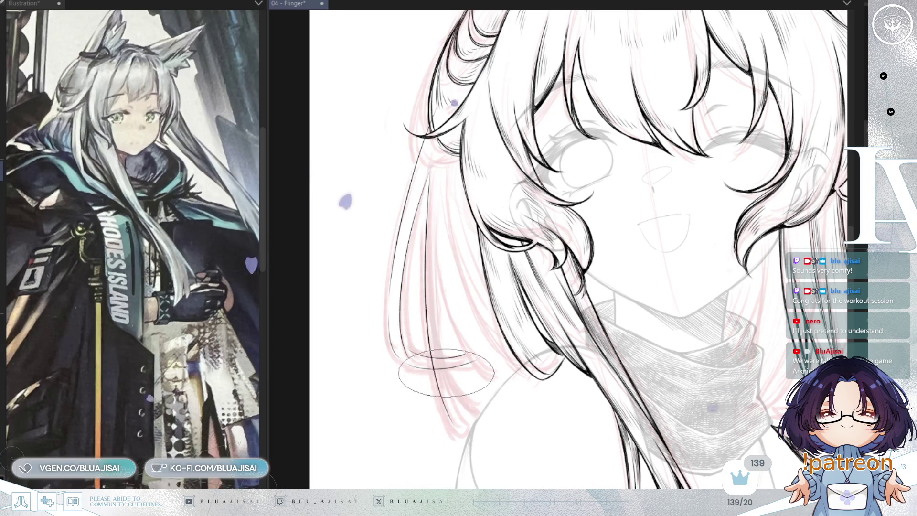
drag(427, 173, 456, 407)
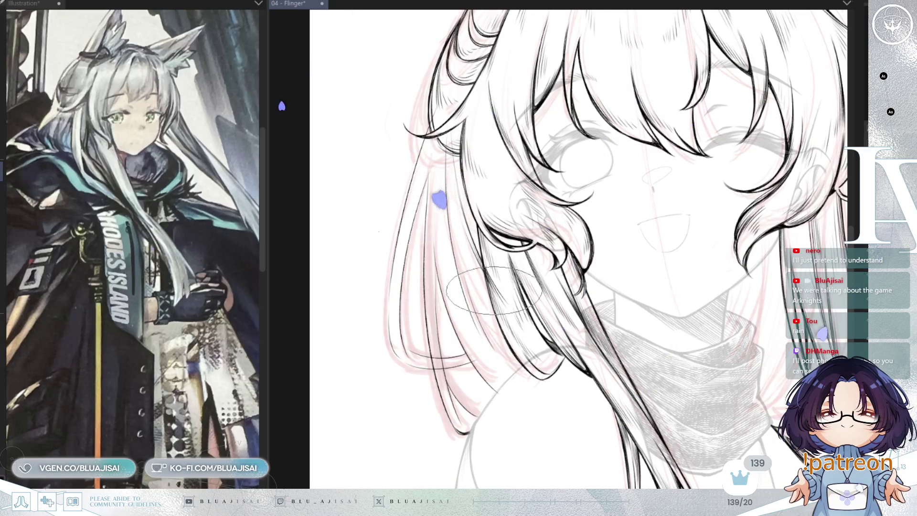
- Return the canvas view upright and save the drawing with Ctrl+S
key(asciicircum)
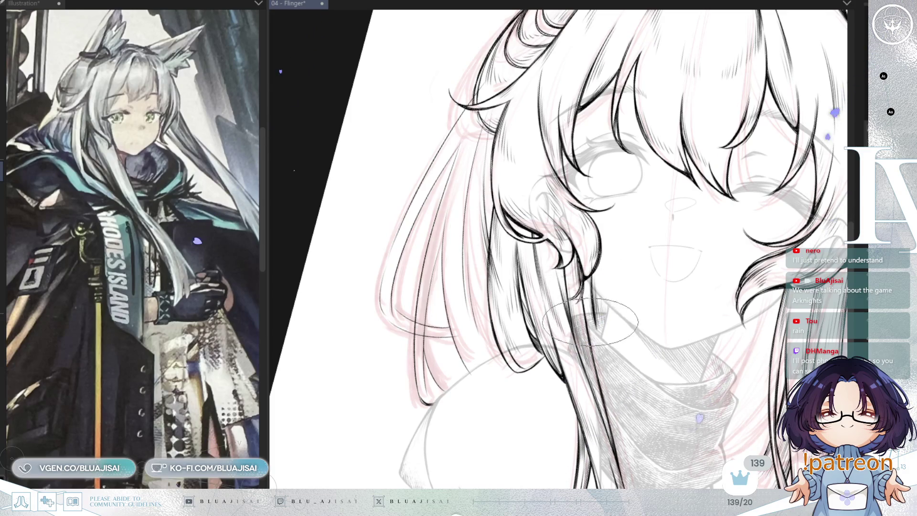
key(ctrl+0)
drag(631, 280, 634, 245)
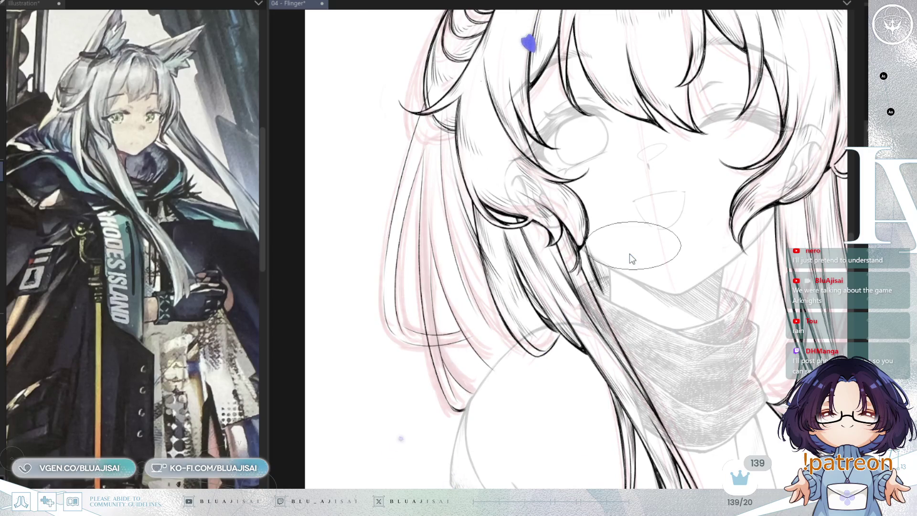
key(ctrl+s)
key(ctrl+0)
scroll(629, 255, down, 4)
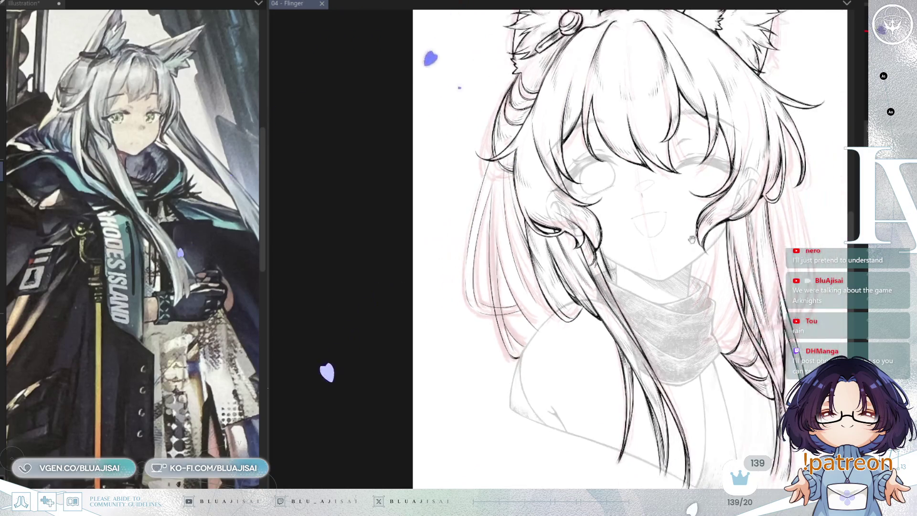
scroll(650, 223, up, 5)
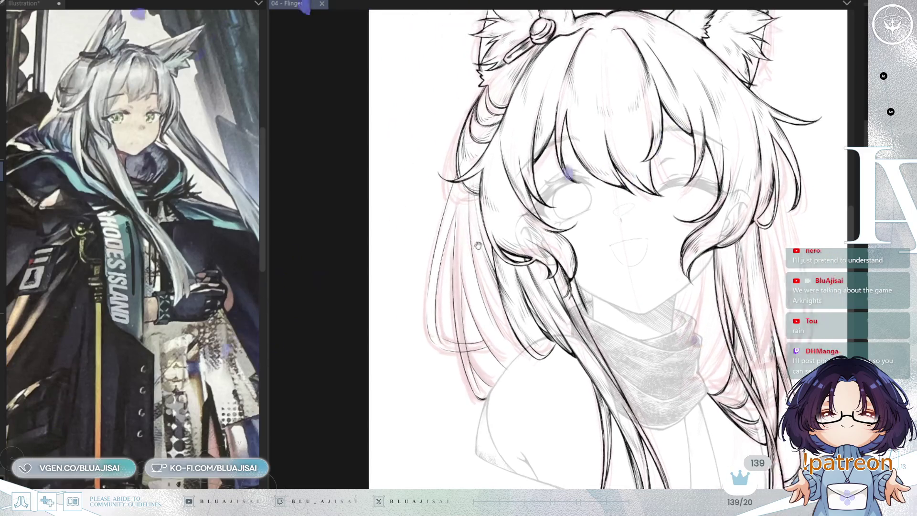
- Add fine pencil hatching along the long left hair strands
key(asciicircum)
key(asciicircum)
key(asciicircum)
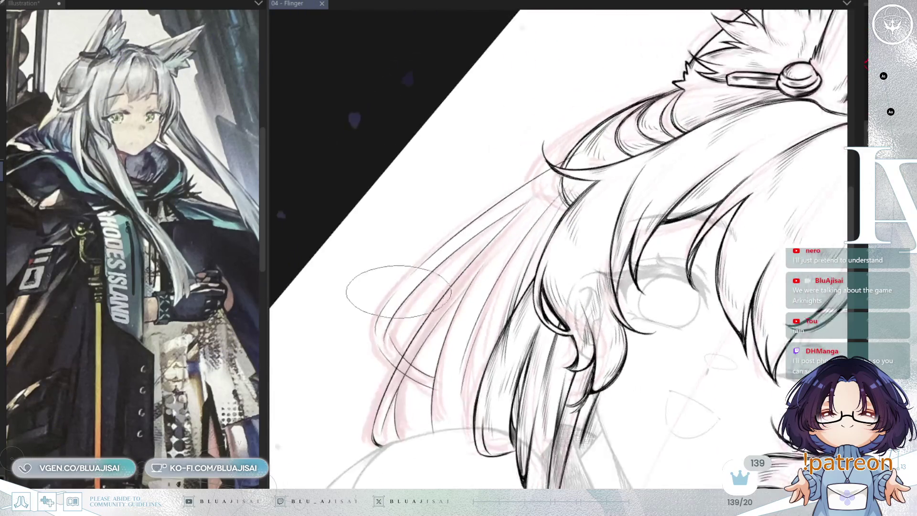
scroll(388, 307, up, 2)
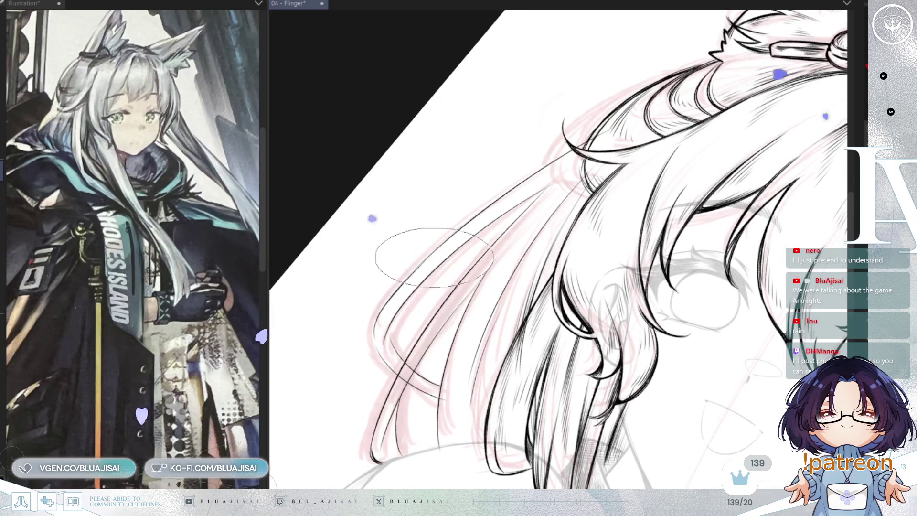
scroll(396, 293, up, 1)
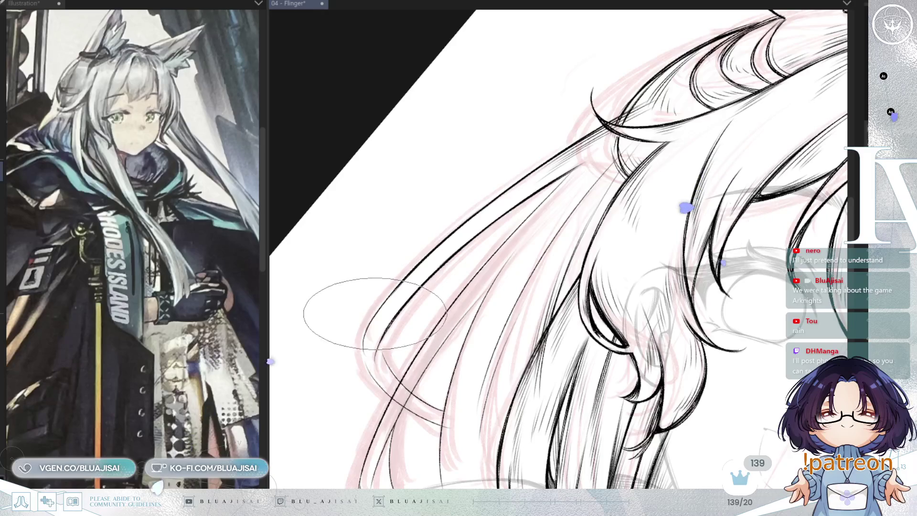
mouse_move(369, 329)
mouse_down()
mouse_move(389, 277)
mouse_move(379, 317)
mouse_move(379, 297)
mouse_move(413, 287)
mouse_up()
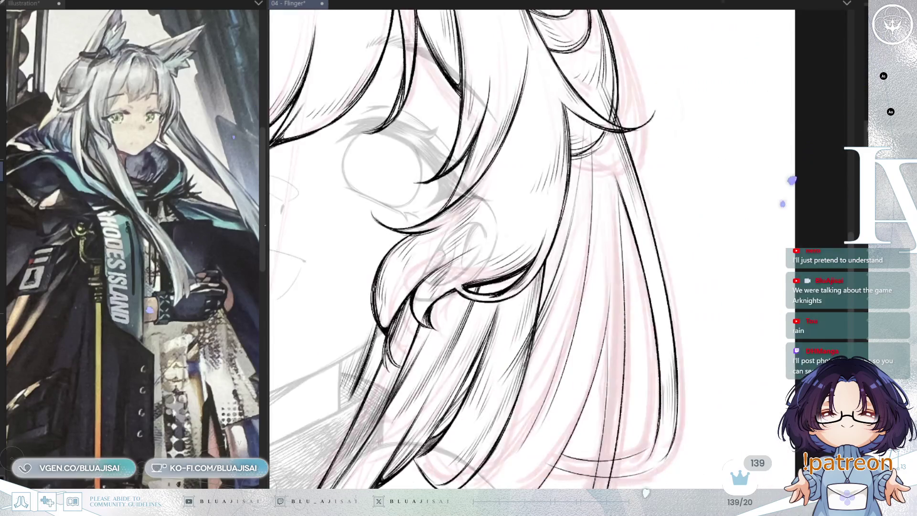
mouse_move(511, 117)
mouse_down()
mouse_move(621, 191)
mouse_move(655, 187)
mouse_up()
key(h)
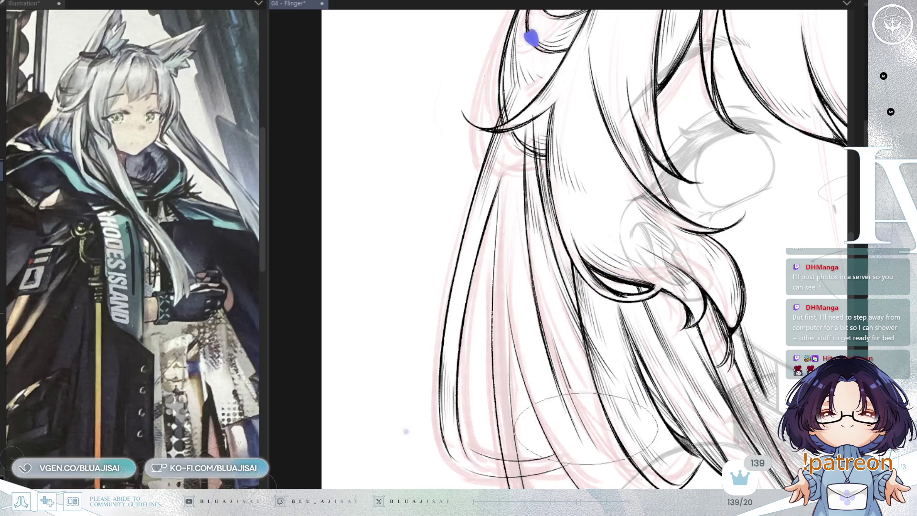
- Rotate, zoom and pan the view across the lower left hair strands, ending on the face and scarf
mouse_move(569, 397)
mouse_down()
mouse_move(608, 382)
mouse_move(604, 249)
mouse_up()
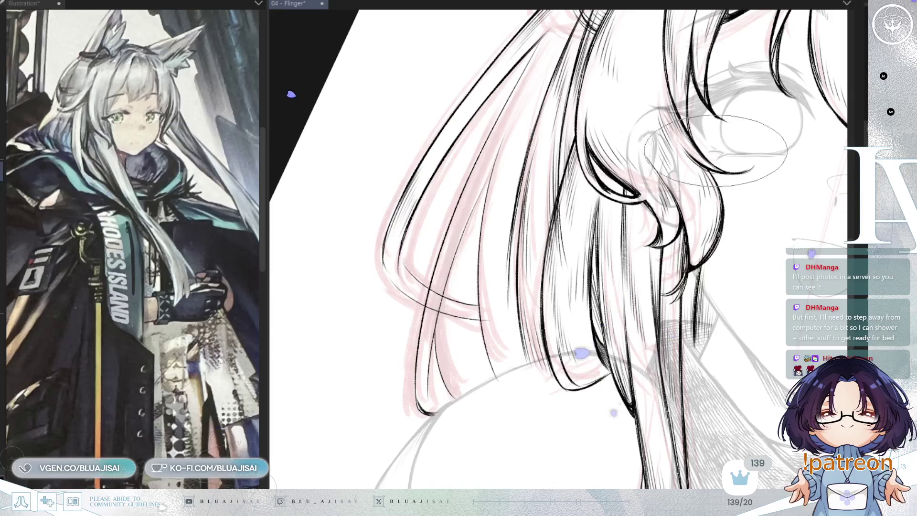
drag(699, 252, 686, 337)
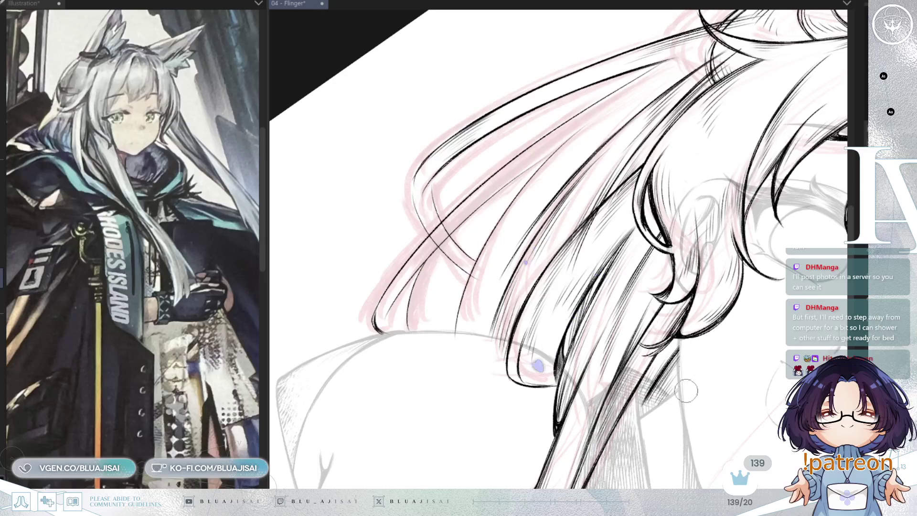
drag(696, 372, 692, 279)
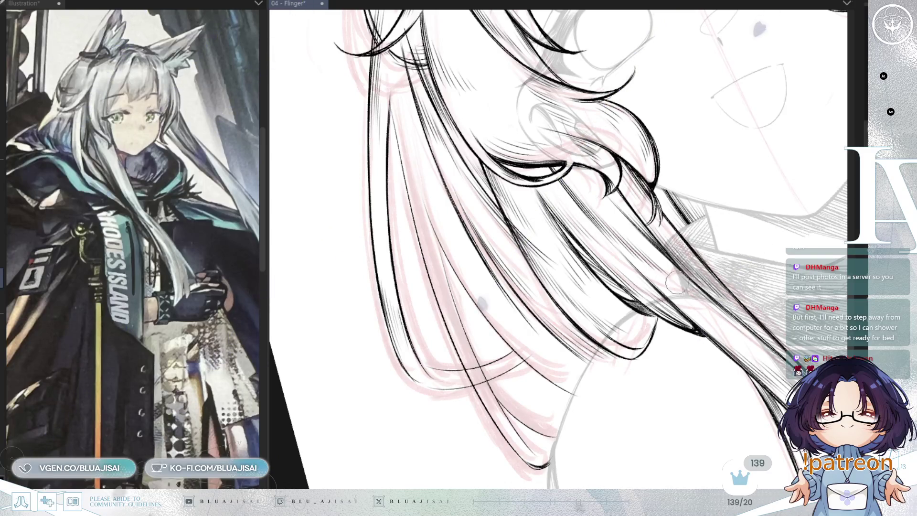
drag(574, 313, 682, 121)
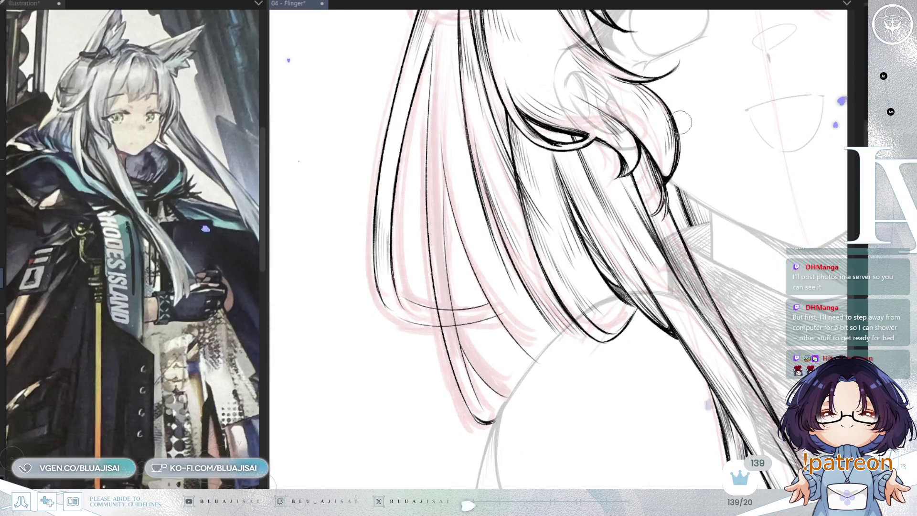
drag(669, 233, 677, 244)
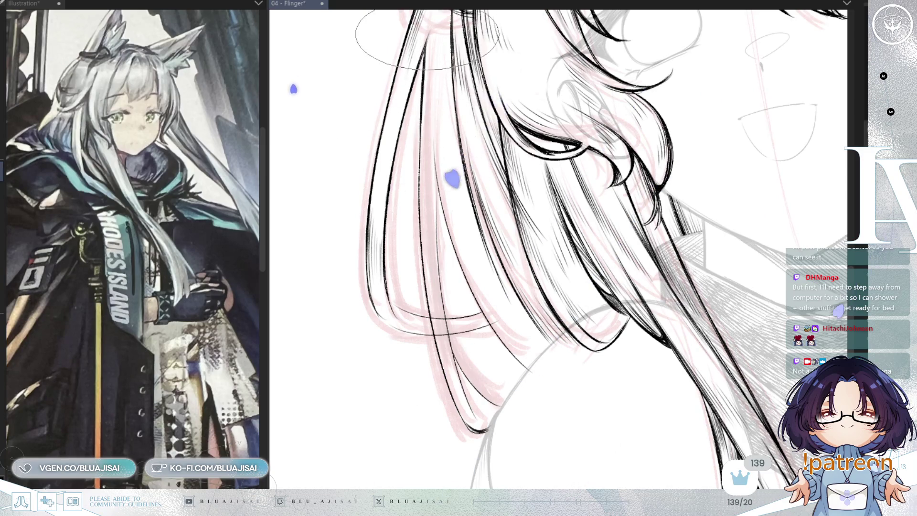
scroll(425, 67, up, 3)
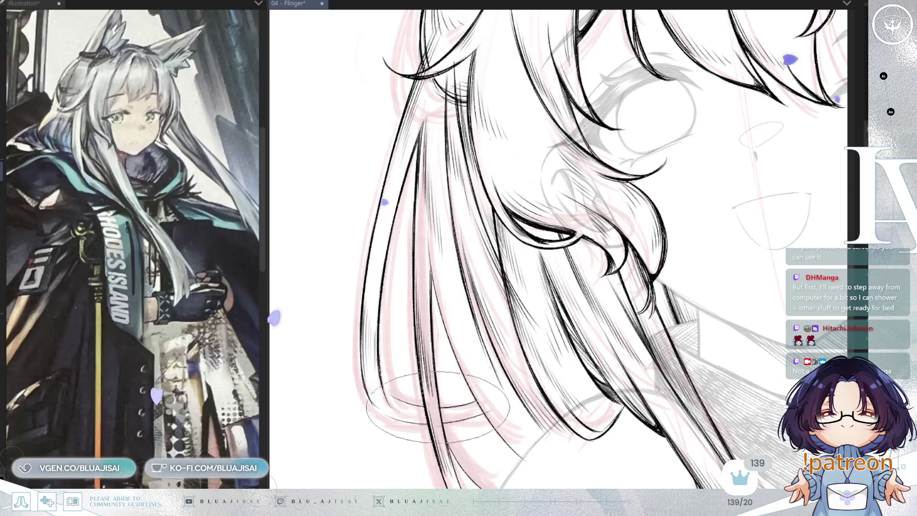
drag(461, 464, 440, 325)
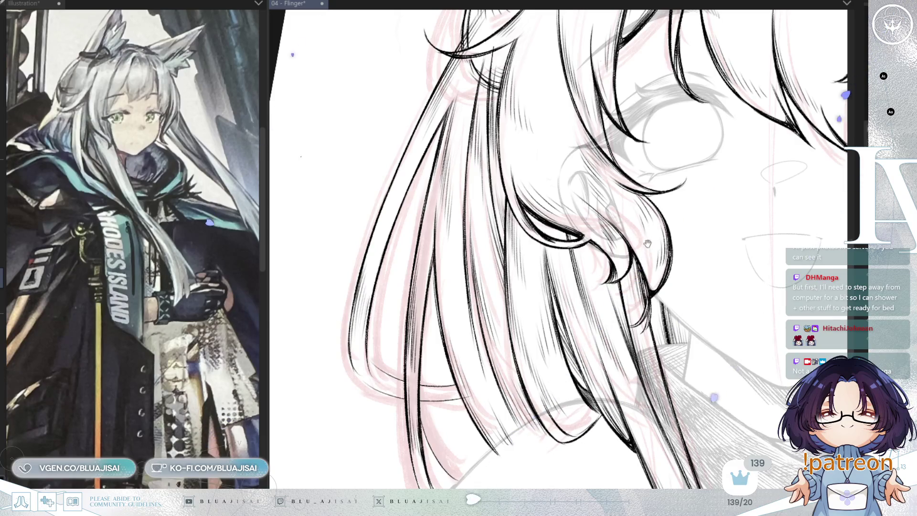
drag(647, 244, 623, 302)
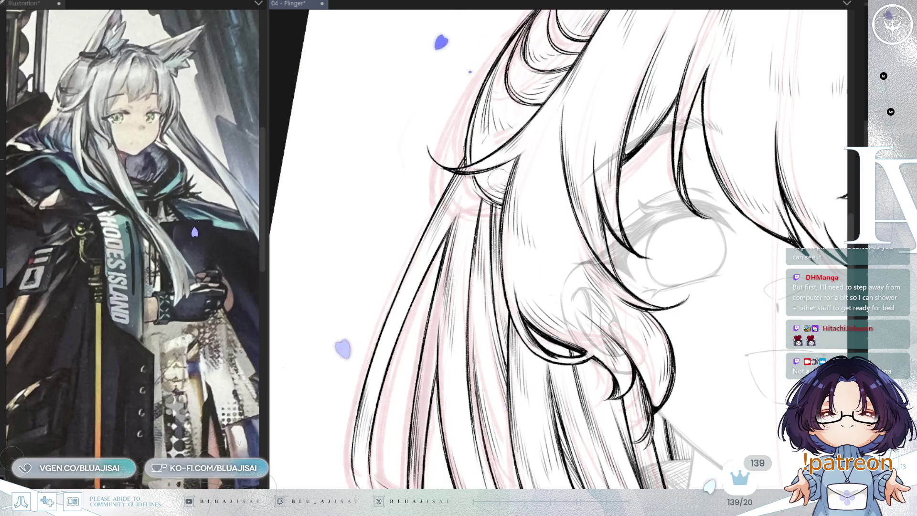
mouse_move(499, 160)
mouse_down()
mouse_move(593, 154)
mouse_move(738, 172)
mouse_up()
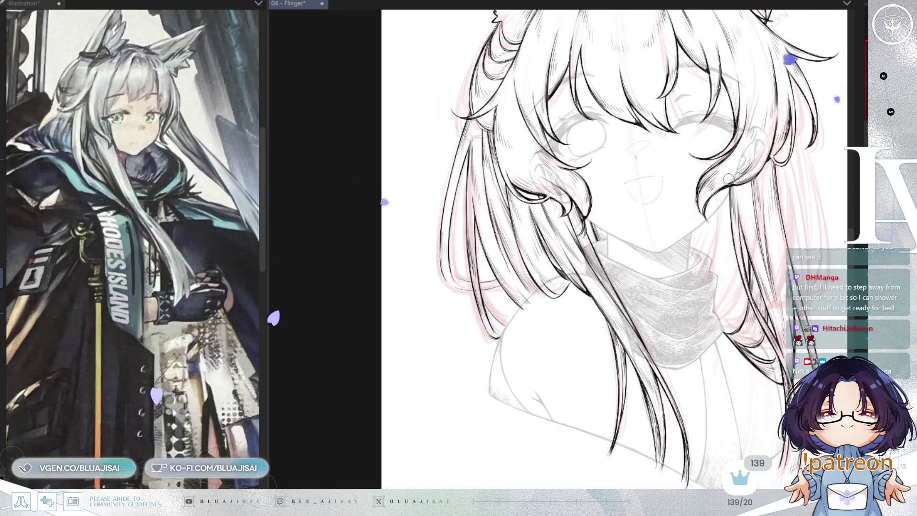
- Hatch shading inside the left hair curve with an enlarged brush, rotating the view to suit the strokes
key(h)
key(h)
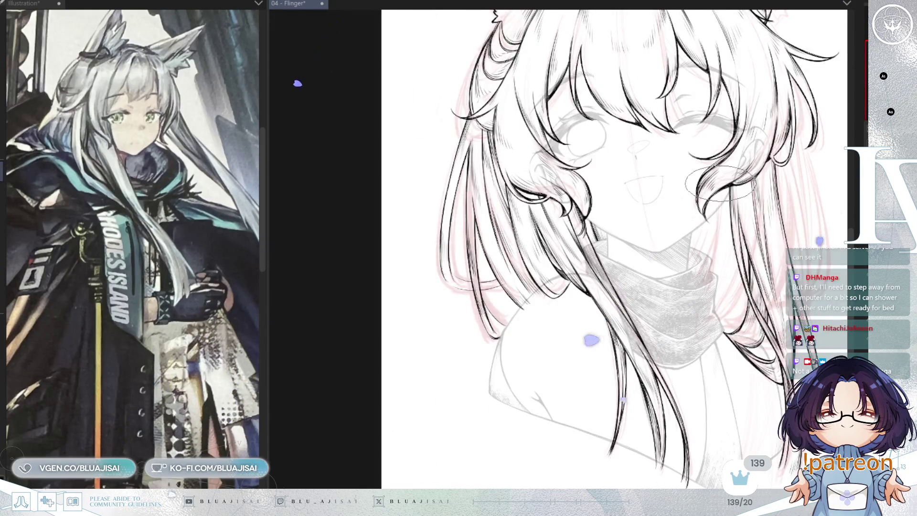
drag(591, 341, 753, 239)
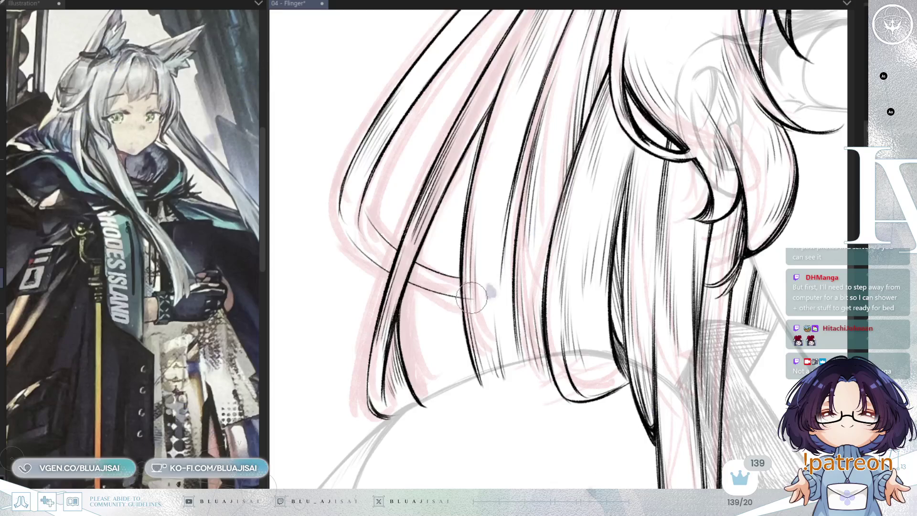
key(e)
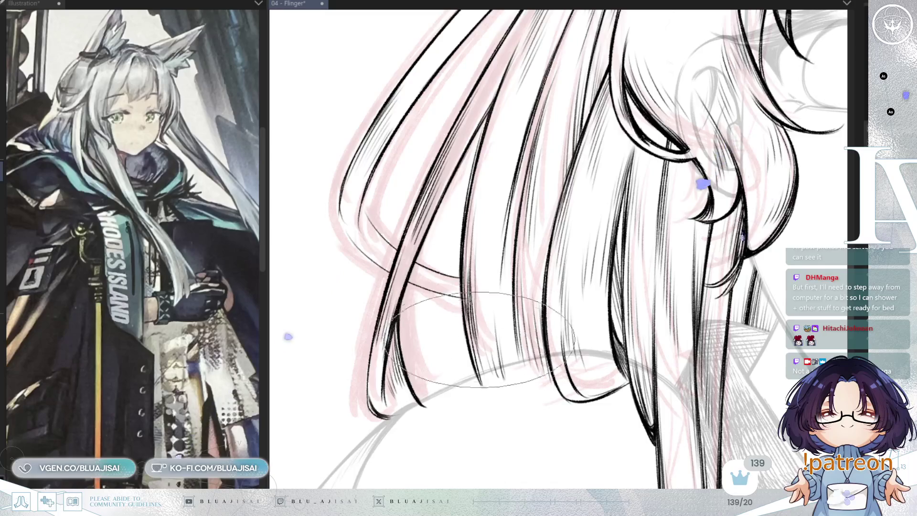
key(asciicircum)
key(asciicircum)
key(asciicircum)
key(asciicircum)
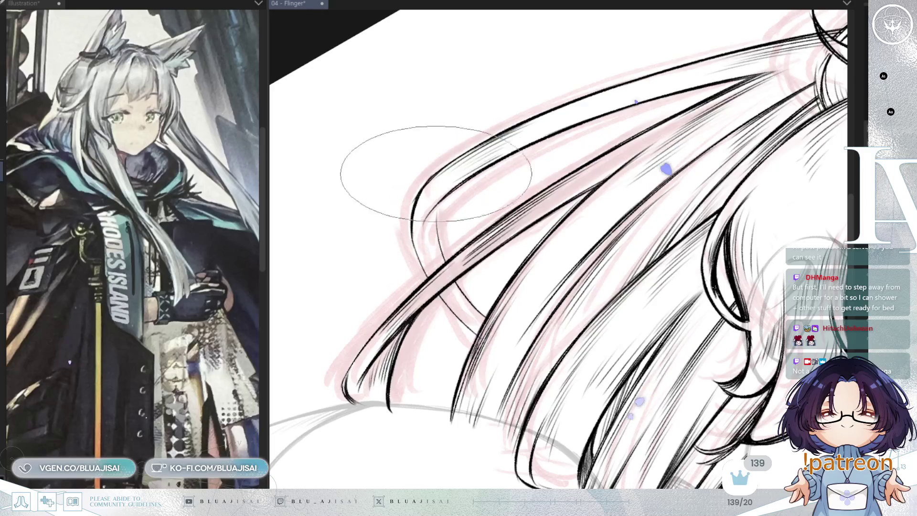
key(minus)
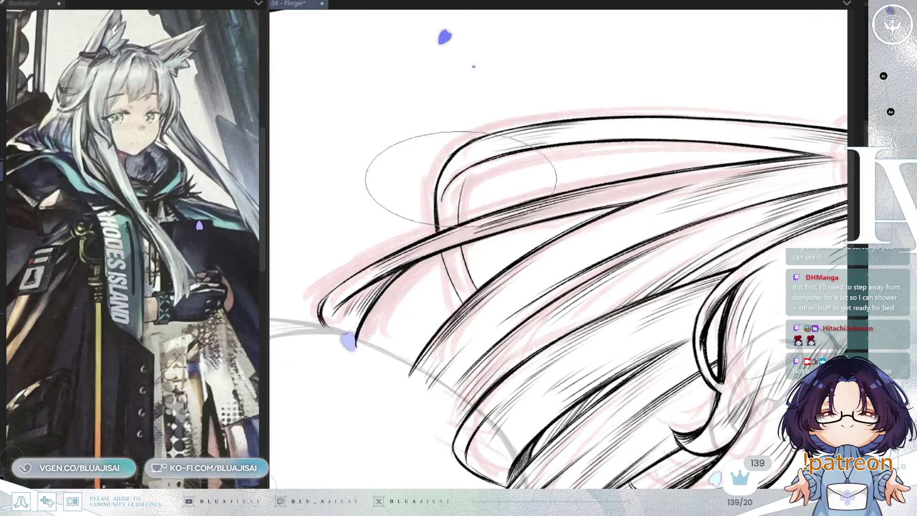
mouse_move(469, 170)
mouse_down()
mouse_move(455, 213)
mouse_move(563, 296)
mouse_move(508, 322)
mouse_up()
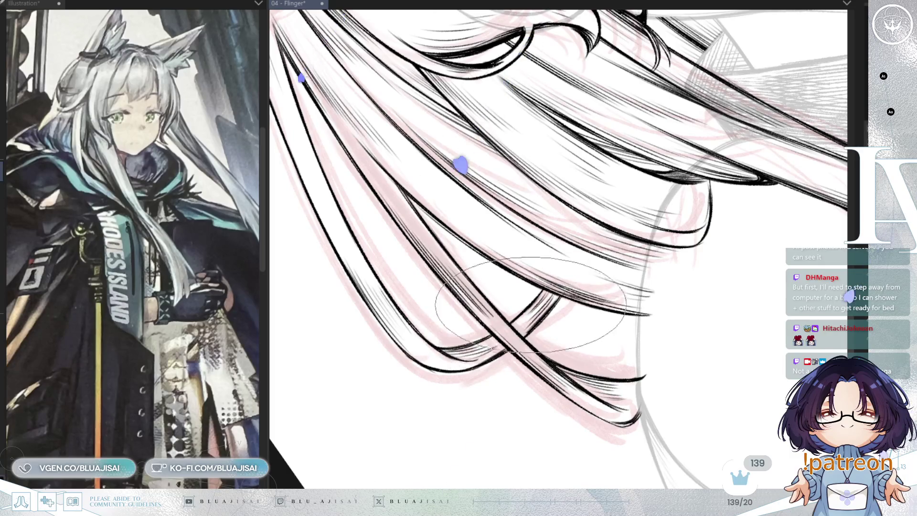
key(ctrl+@)
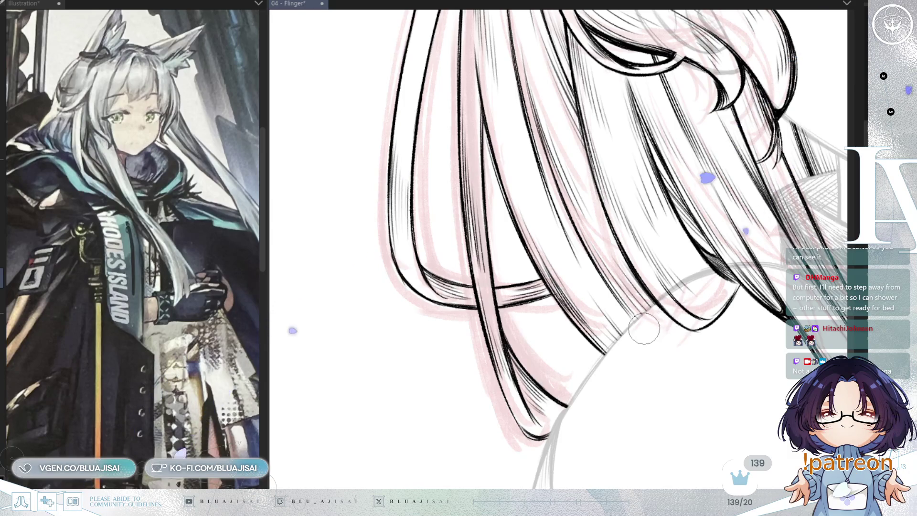
mouse_move(696, 327)
mouse_down()
mouse_move(686, 360)
mouse_move(604, 327)
mouse_up()
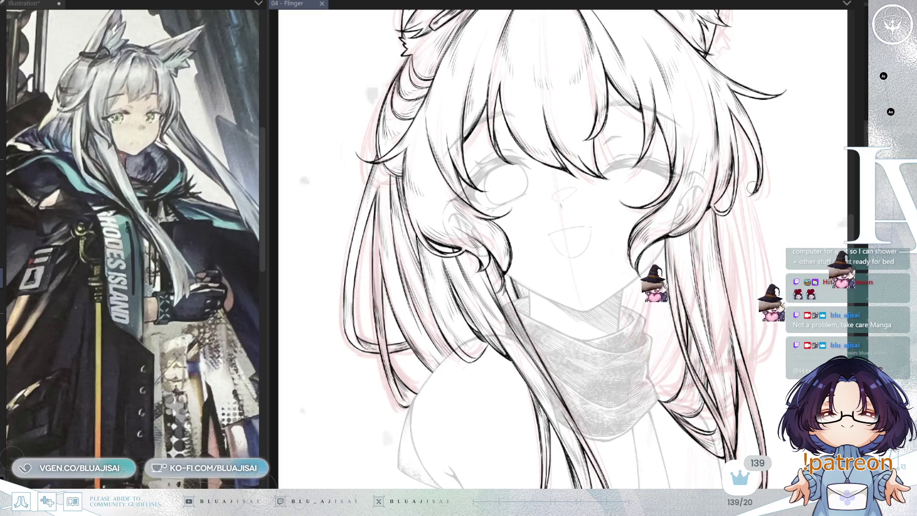
- Mirror the view, move to the hair's left side and undo the last outline stroke
key(h)
mouse_move(430, 331)
mouse_down()
mouse_move(541, 271)
mouse_move(568, 235)
mouse_up()
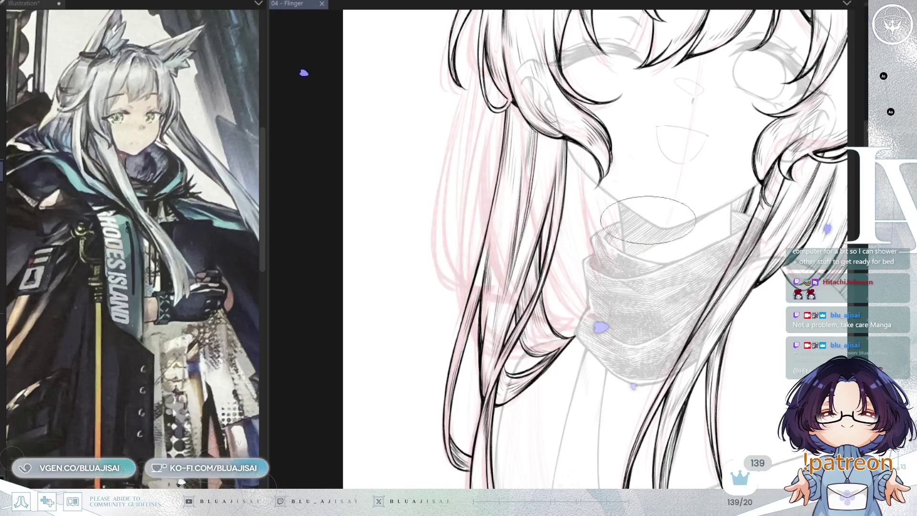
drag(514, 446, 454, 478)
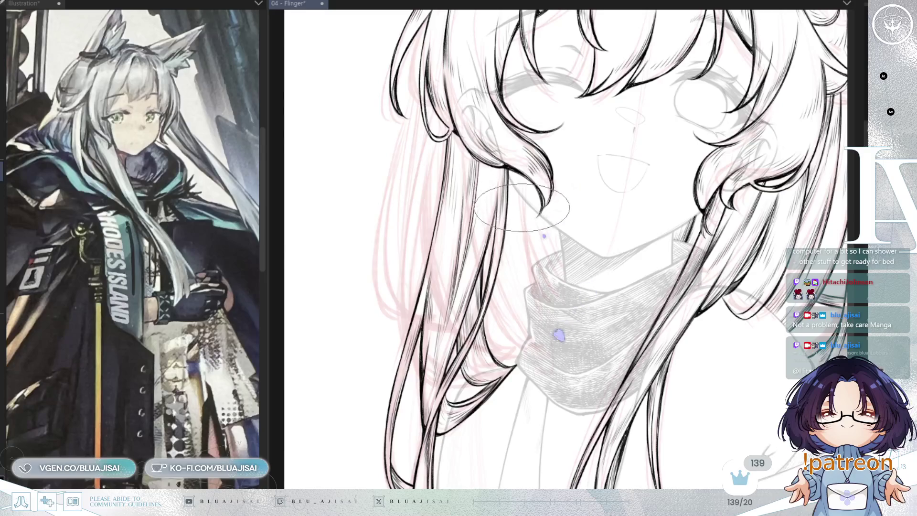
scroll(522, 208, up, 2)
mouse_move(525, 243)
mouse_down()
mouse_move(526, 163)
mouse_move(545, 252)
mouse_up()
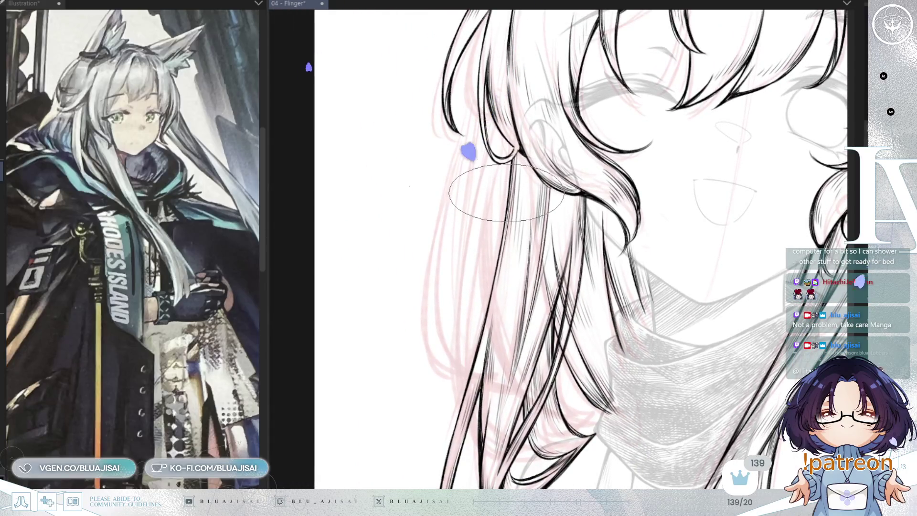
scroll(502, 196, down, 1)
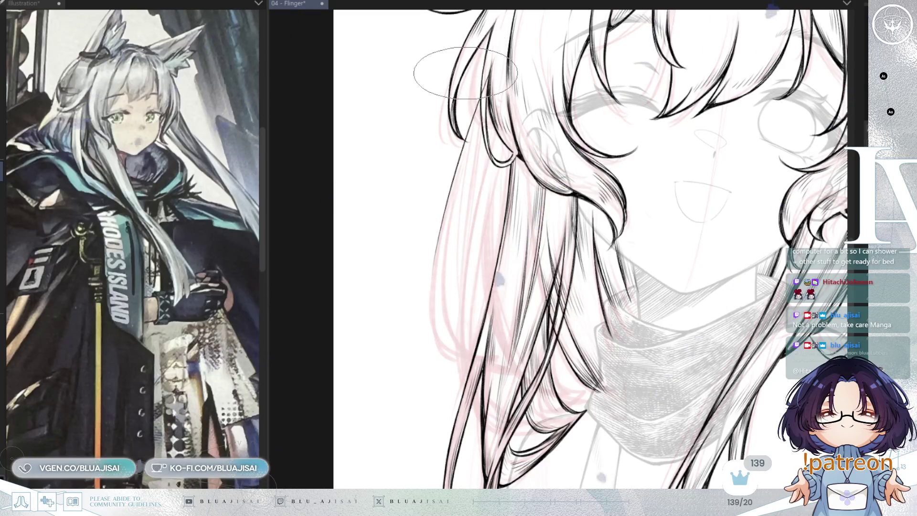
key(ctrl+z)
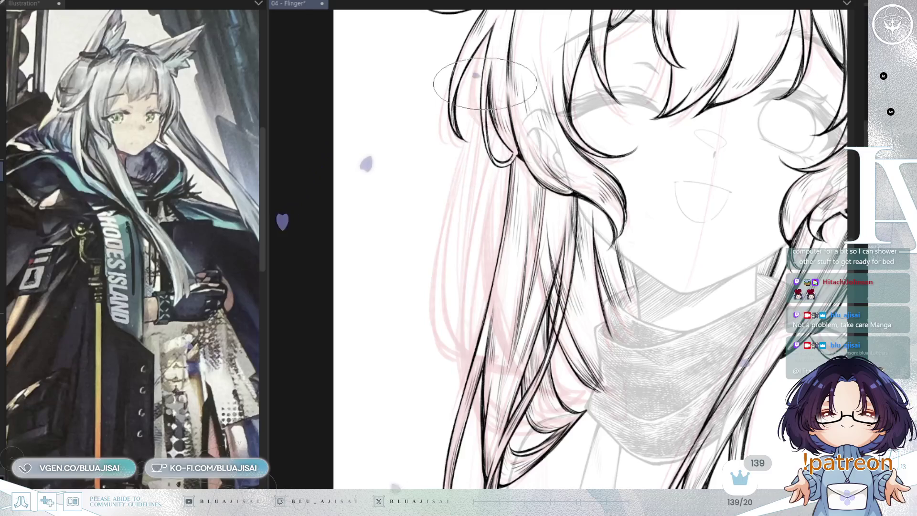
- Redraw the long left hair outline in two strokes and hide the other hair inking
drag(482, 99, 436, 278)
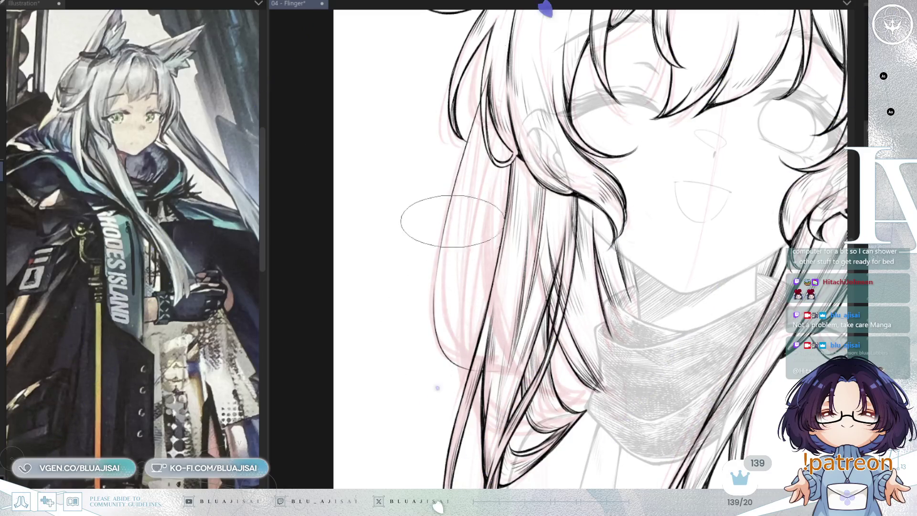
mouse_move(449, 225)
mouse_down()
mouse_move(452, 292)
mouse_move(470, 363)
mouse_up()
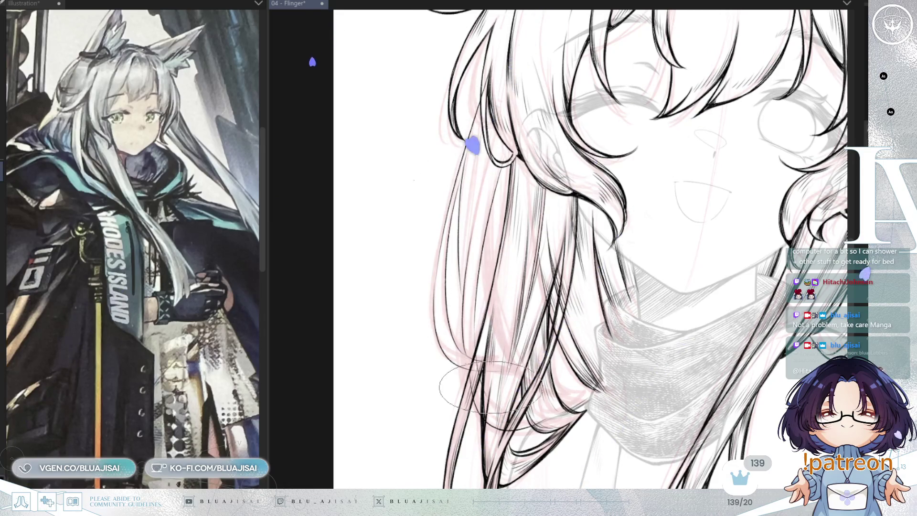
key(Delete)
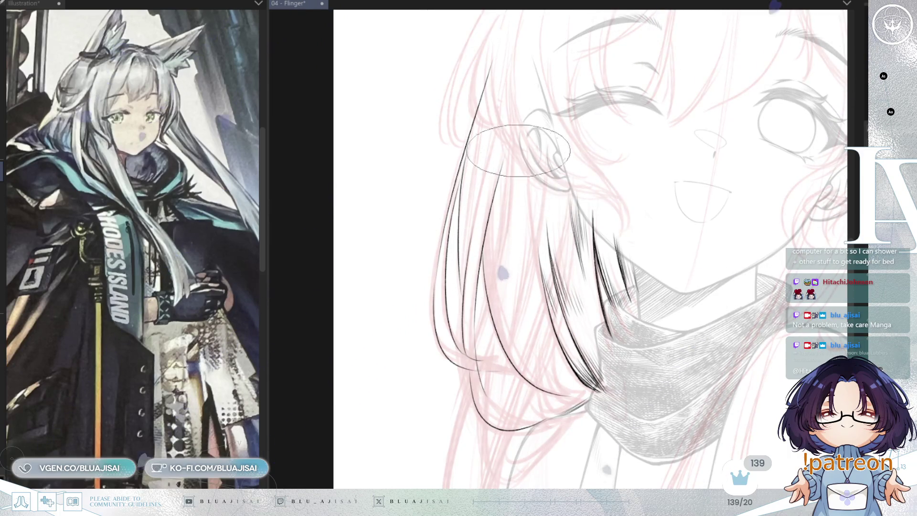
- Ink the ear outline and the hair strands running down beside the left cheek
mouse_move(528, 131)
mouse_down()
mouse_move(562, 181)
mouse_move(564, 172)
mouse_move(530, 225)
mouse_up()
mouse_move(526, 191)
mouse_down()
mouse_move(536, 239)
mouse_move(531, 478)
mouse_up()
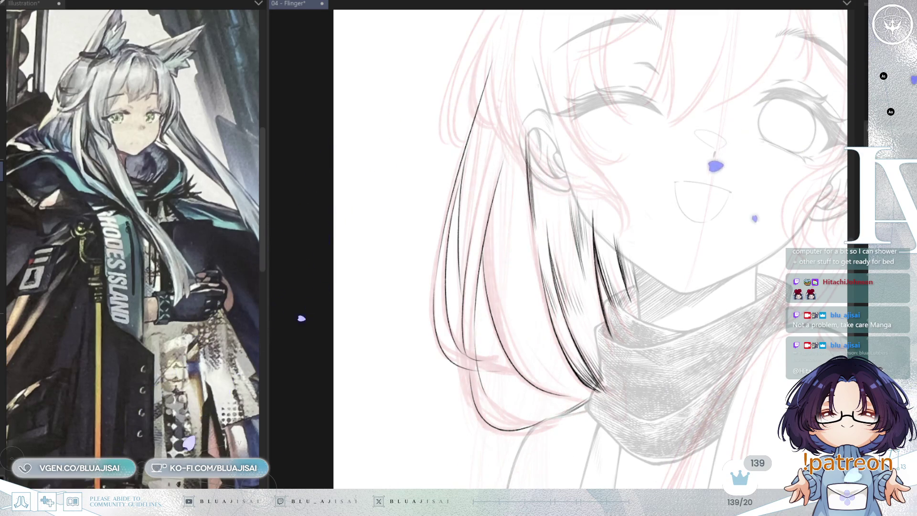
drag(505, 82, 476, 166)
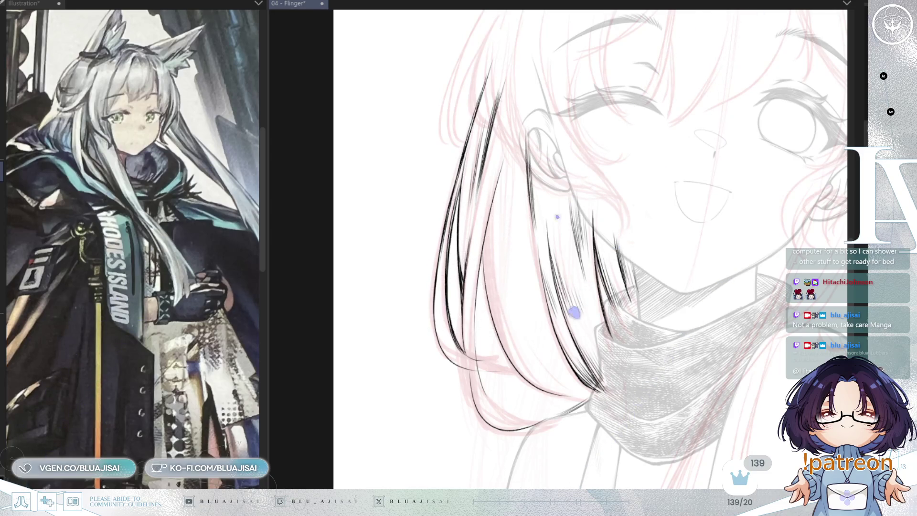
drag(467, 225, 463, 235)
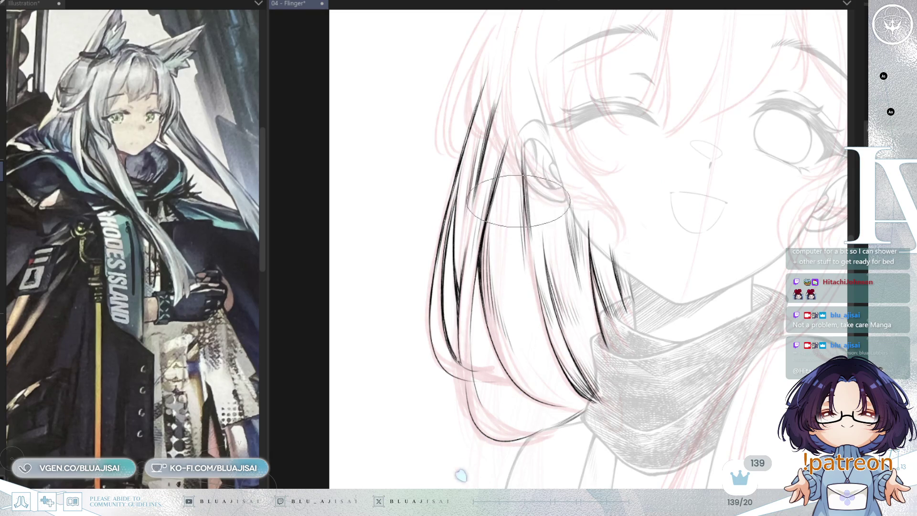
scroll(496, 248, down, 3)
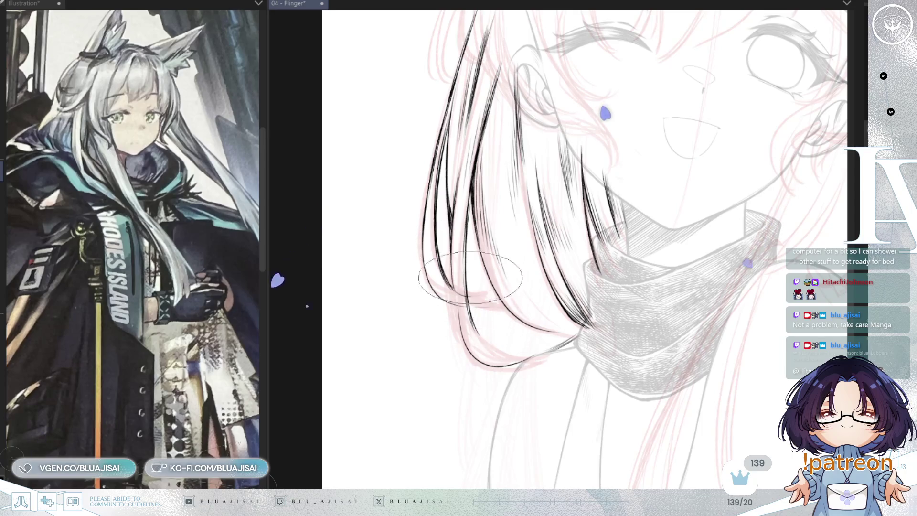
key(p)
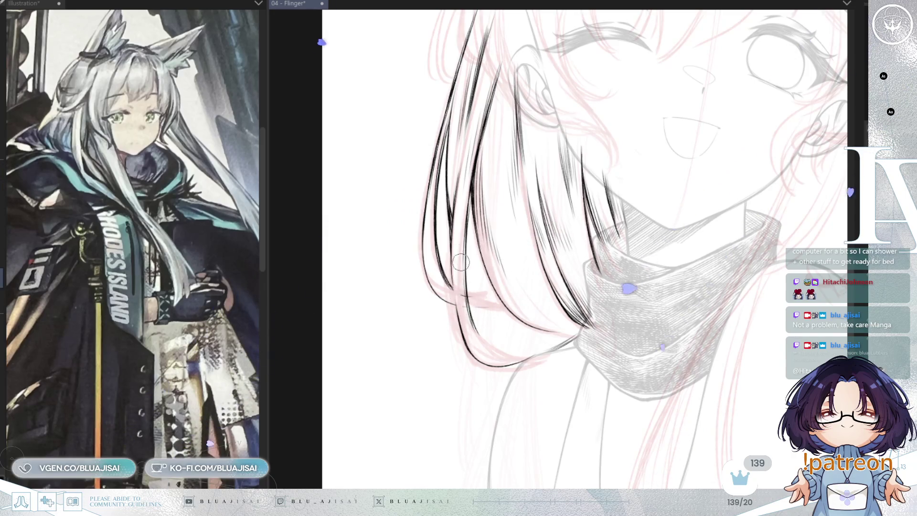
key(e)
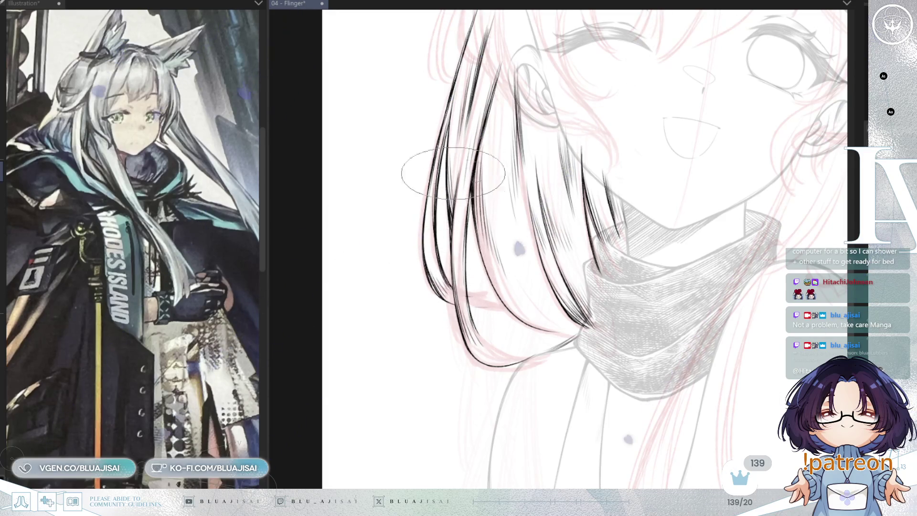
key(minus)
key(minus)
key(minus)
key(minus)
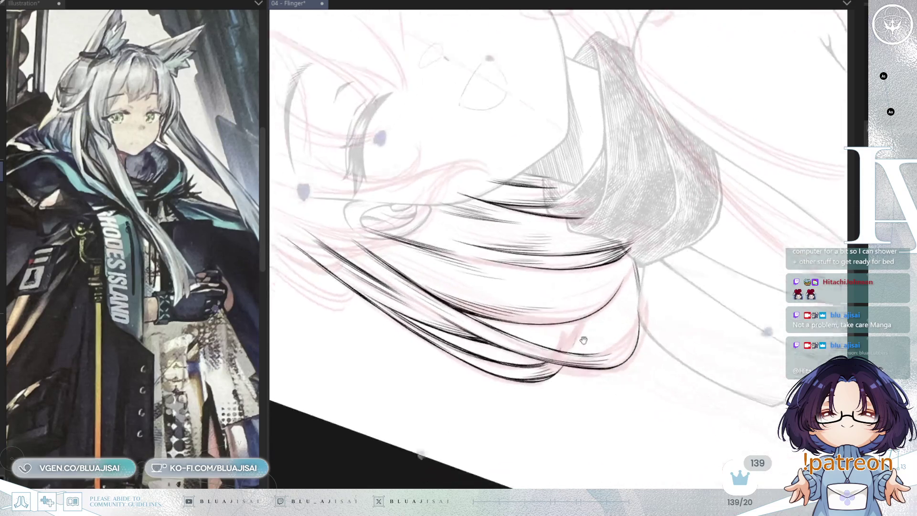
- Ink a curved line at a left hair strand's tip, then rotate the view back near upright
drag(592, 298, 571, 342)
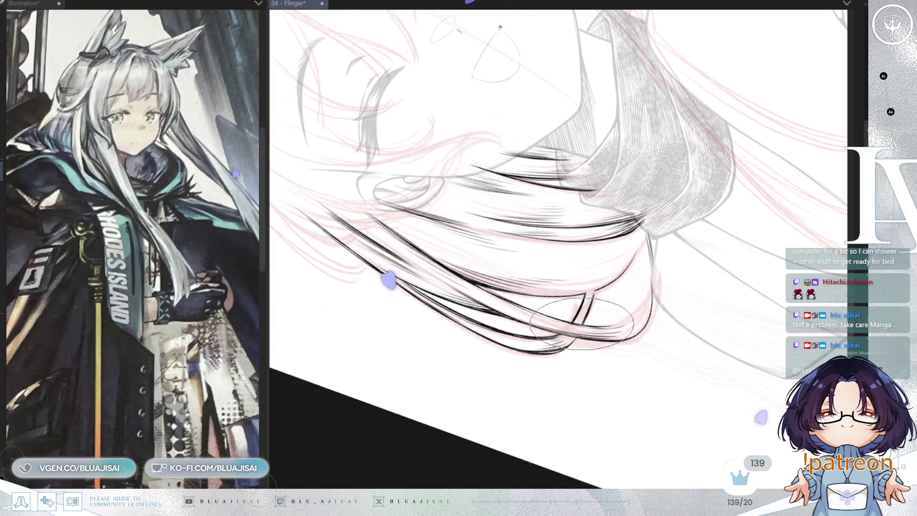
mouse_move(582, 324)
mouse_down()
mouse_move(652, 275)
mouse_move(640, 296)
mouse_up()
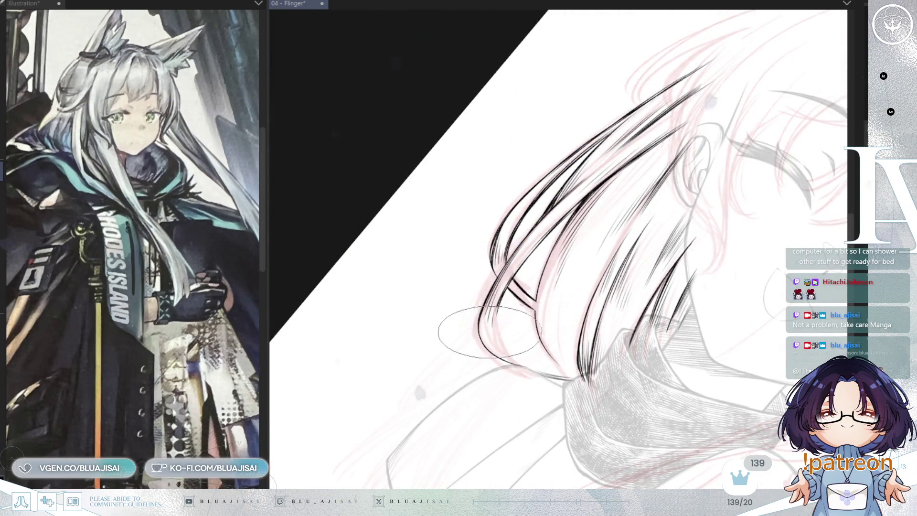
drag(490, 325, 484, 290)
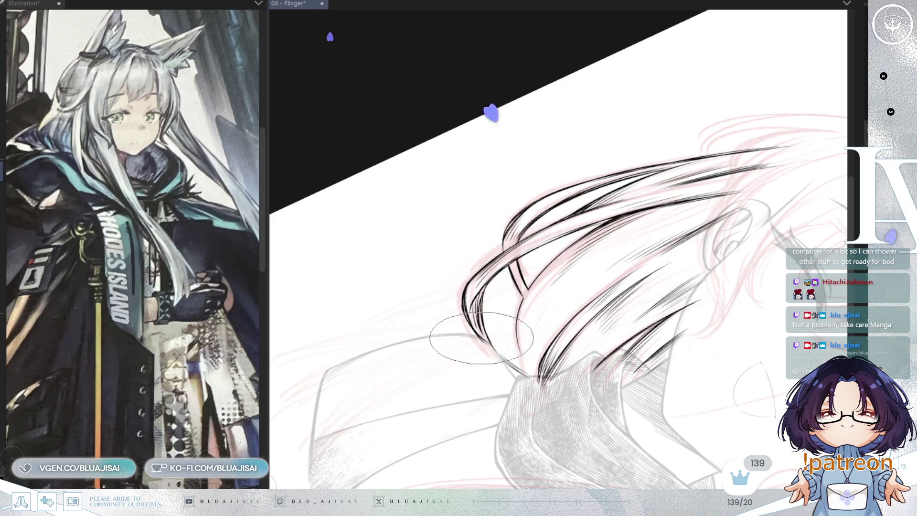
key(minus)
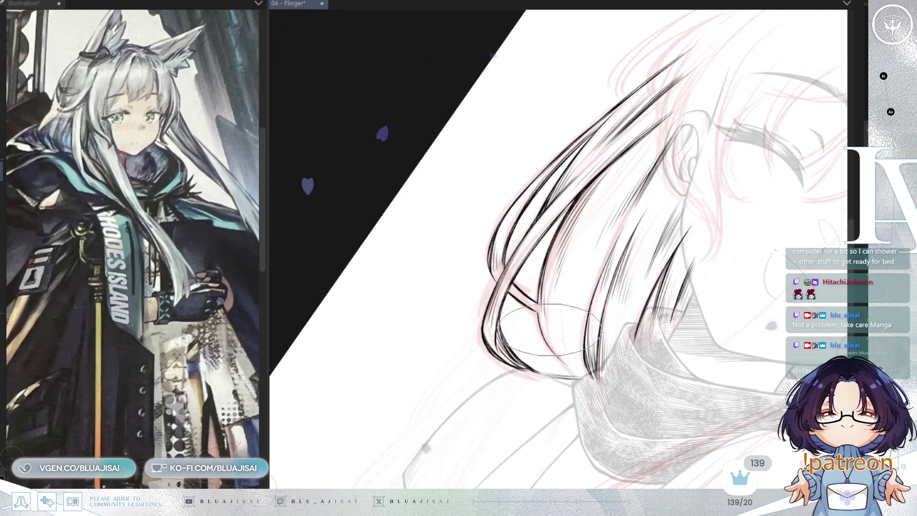
key(asciicircum)
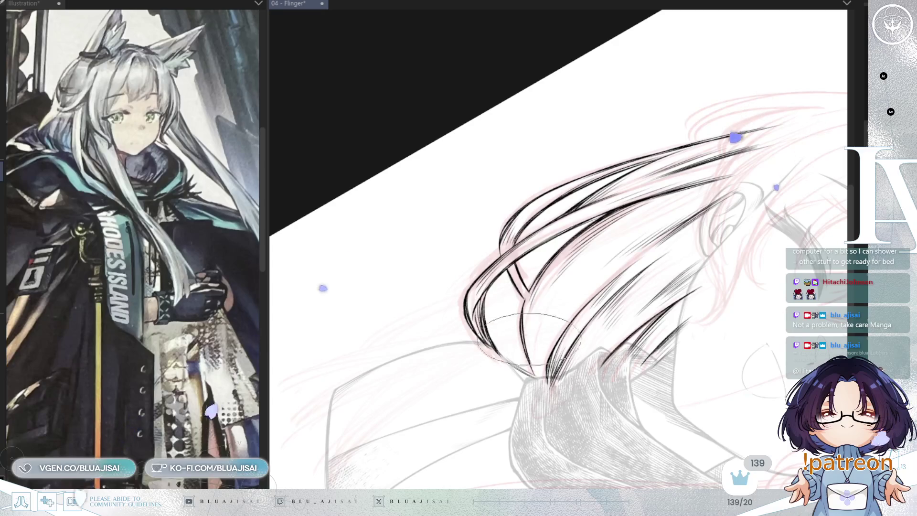
key(minus)
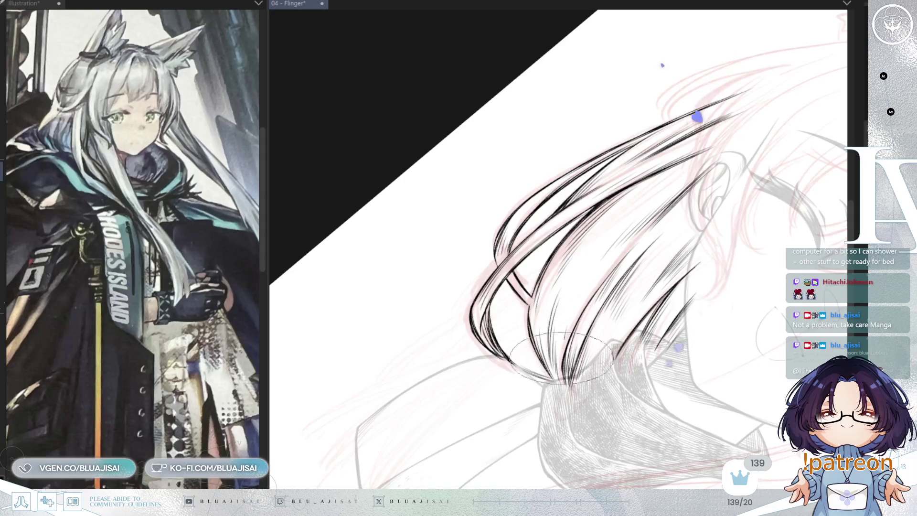
key(minus)
key(minus)
key(minus)
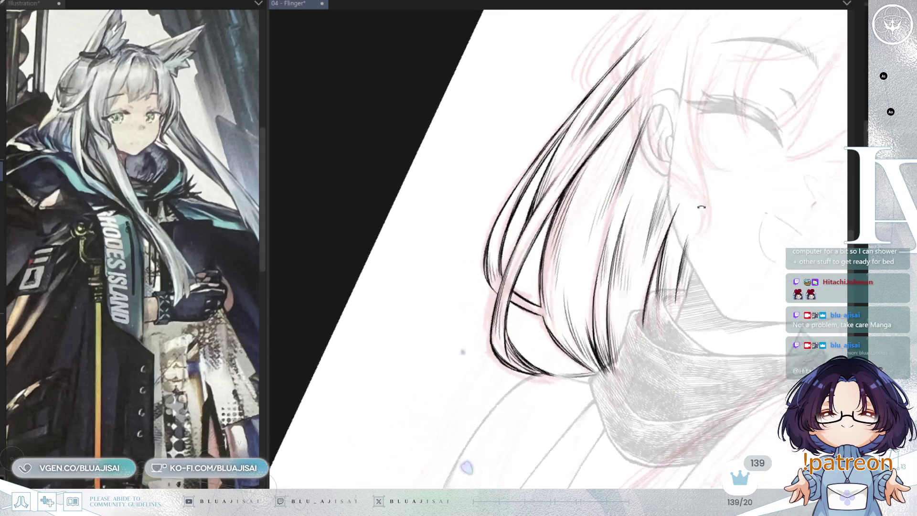
key(asciicircum)
key(asciicircum)
key(asciicircum)
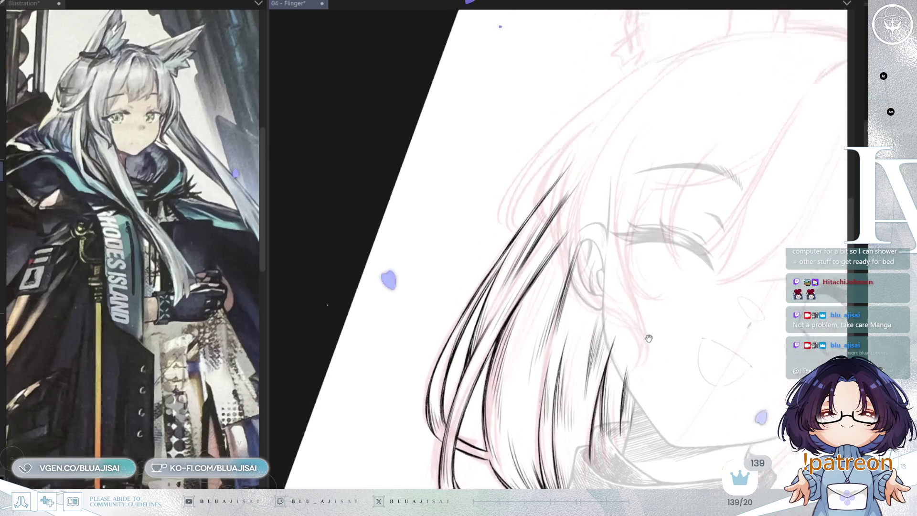
scroll(729, 343, down, 5)
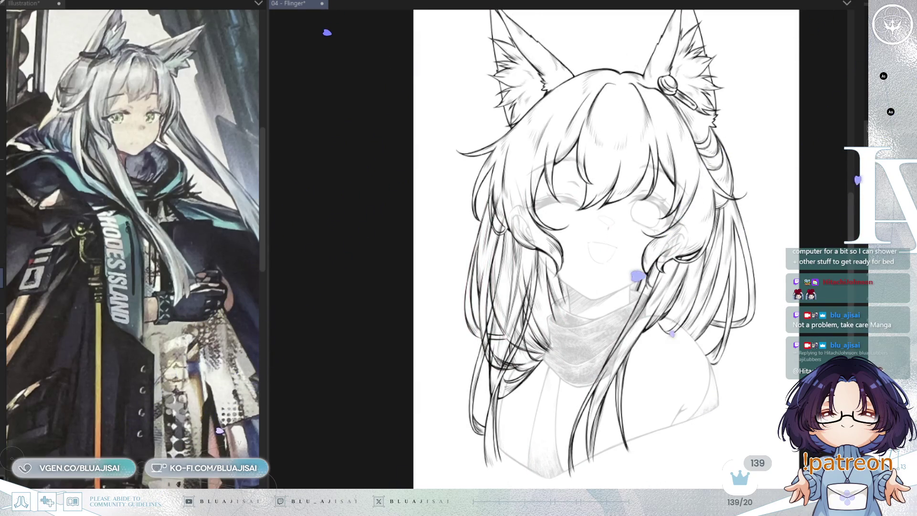
- Zoom, rotate and pan around the face, mirroring the canvas to compare the new left strands
scroll(747, 284, up, 5)
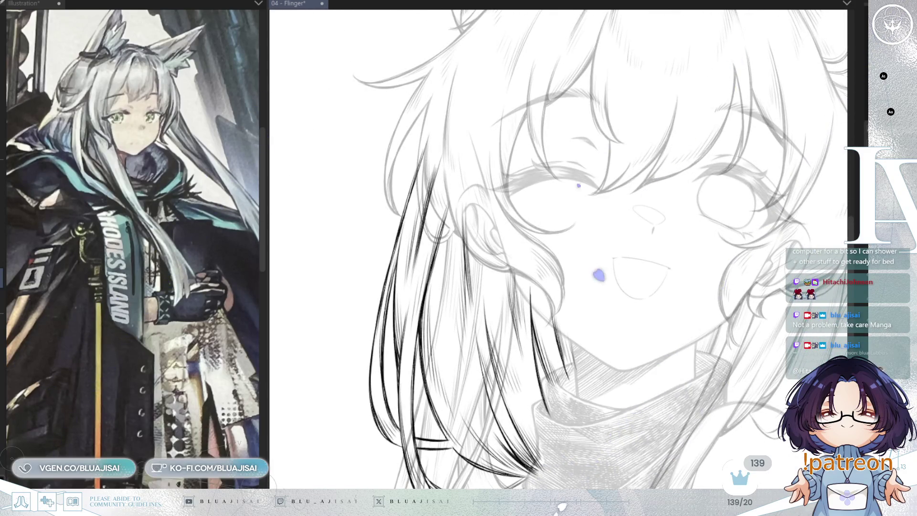
scroll(539, 366, up, 2)
scroll(491, 102, up, 1)
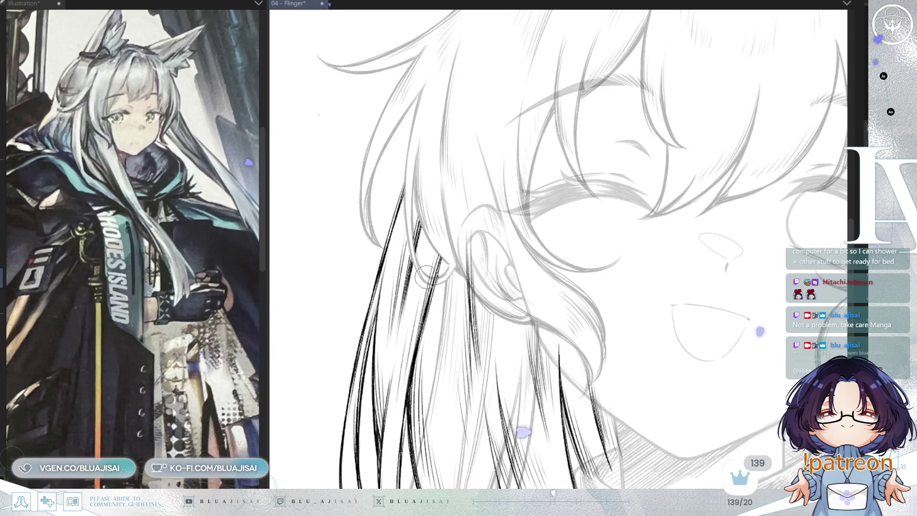
key(asciicircum)
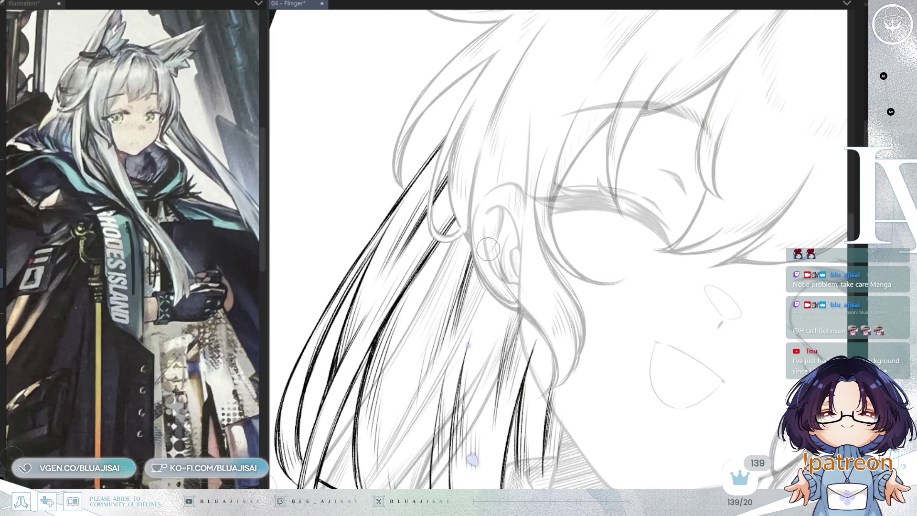
key(minus)
key(minus)
key(minus)
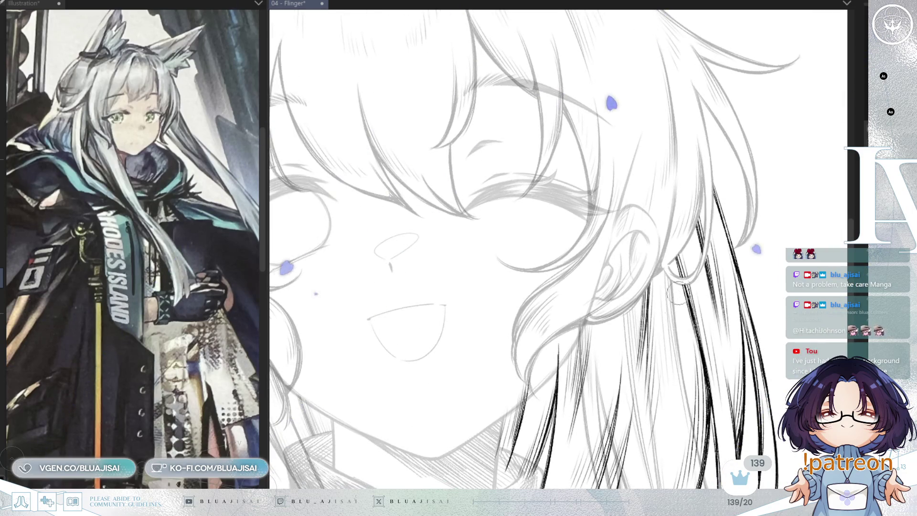
drag(681, 289, 710, 233)
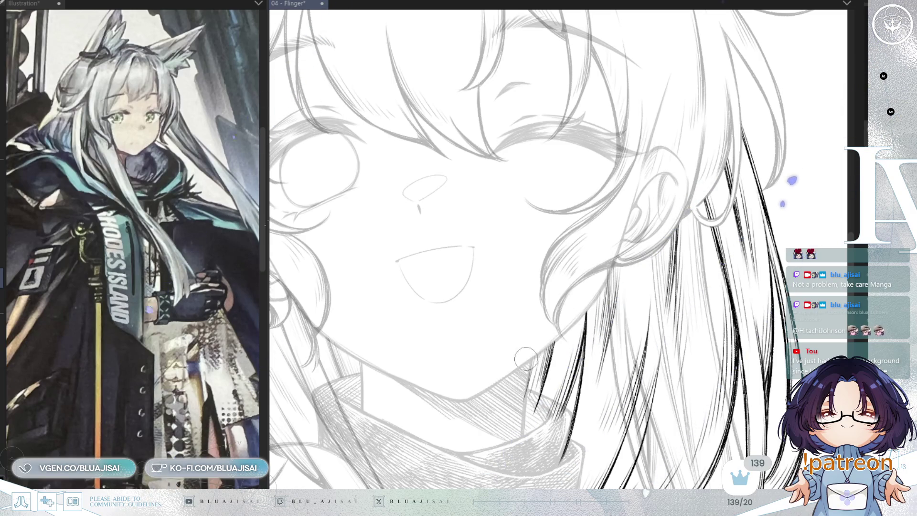
key(h)
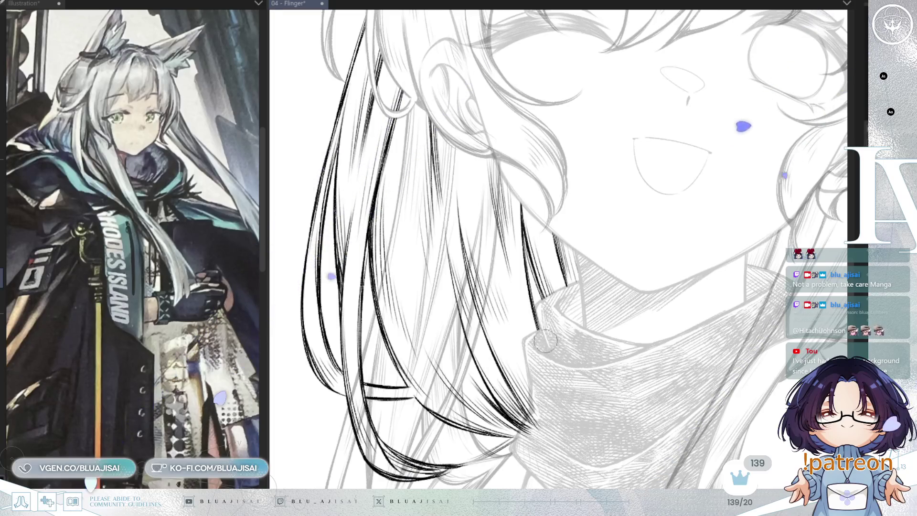
scroll(545, 373, down, 2)
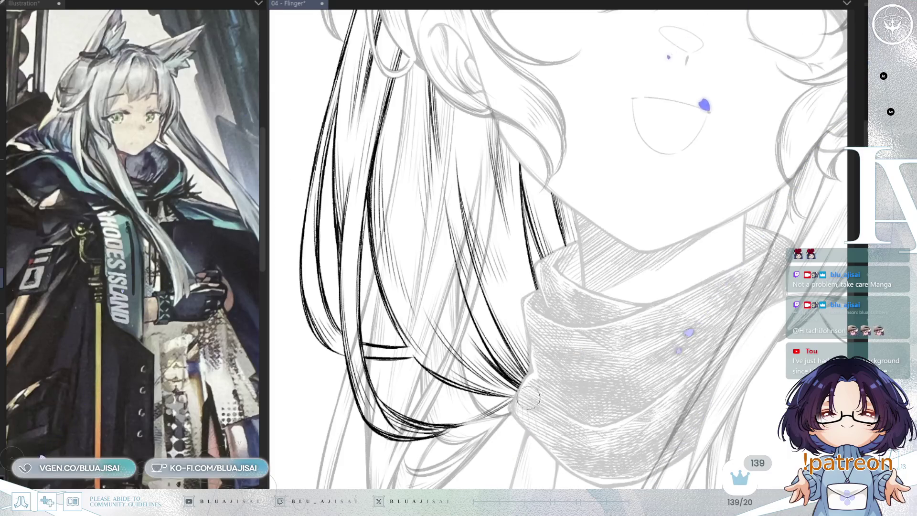
scroll(543, 417, down, 4)
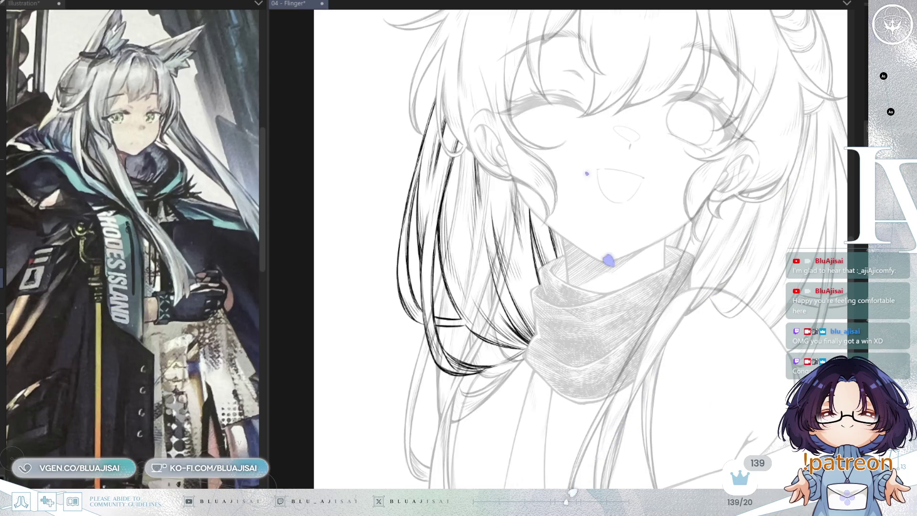
- Undo the latest strokes on the left hair strands and bring the face and eyes into view
scroll(522, 287, up, 2)
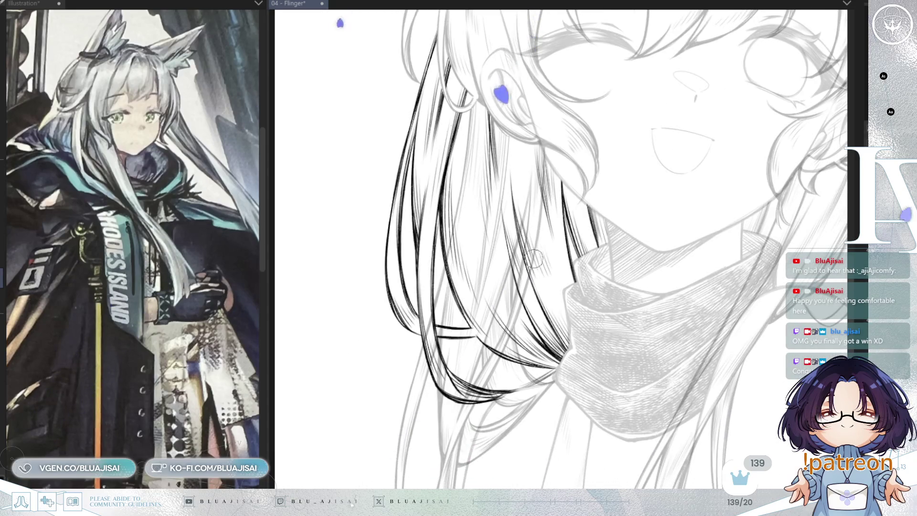
scroll(535, 260, down, 4)
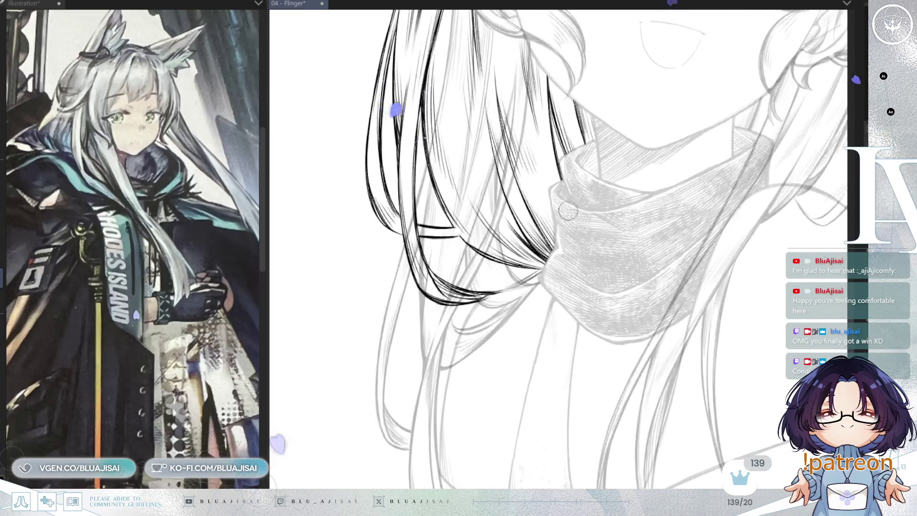
scroll(546, 343, up, 2)
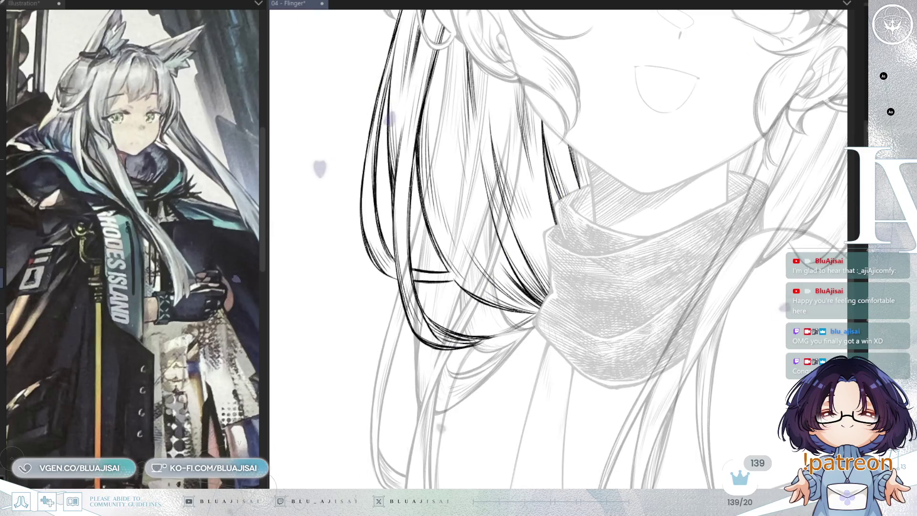
key(ctrl+z)
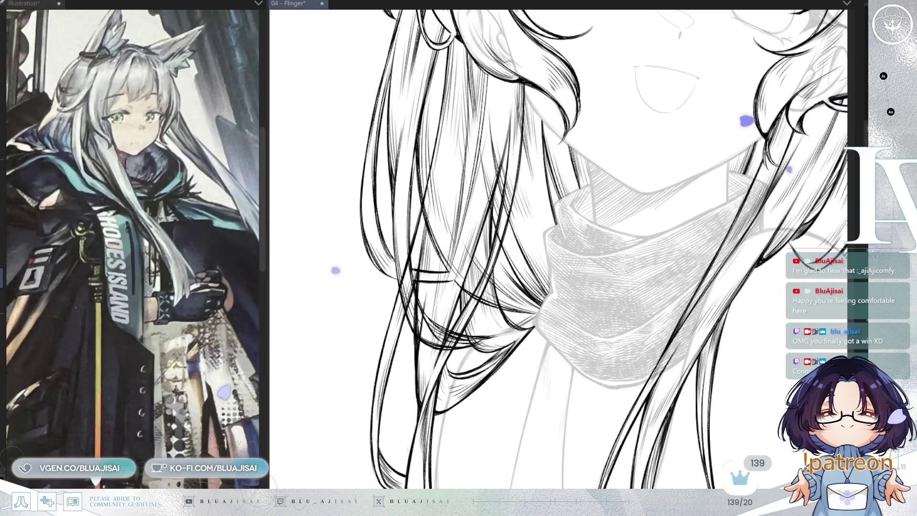
key(ctrl+z)
key(ctrl+z)
key(ctrl+z)
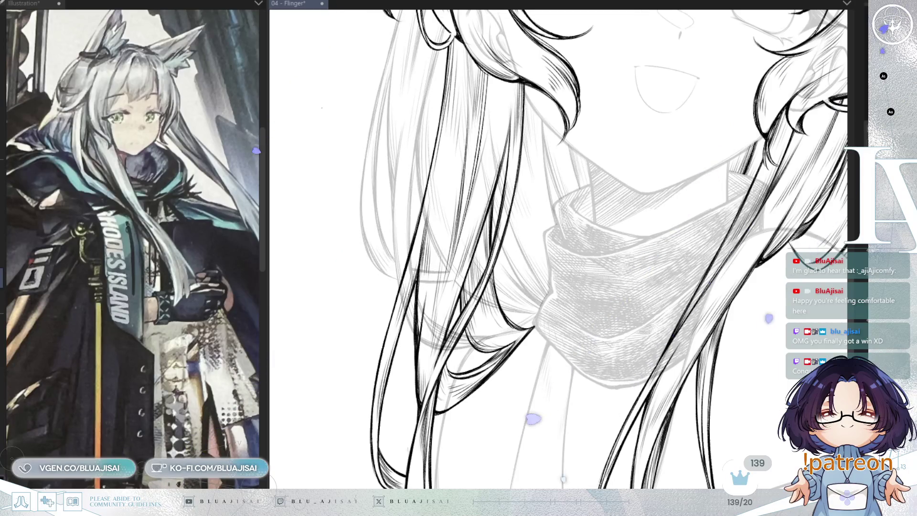
drag(485, 130, 492, 292)
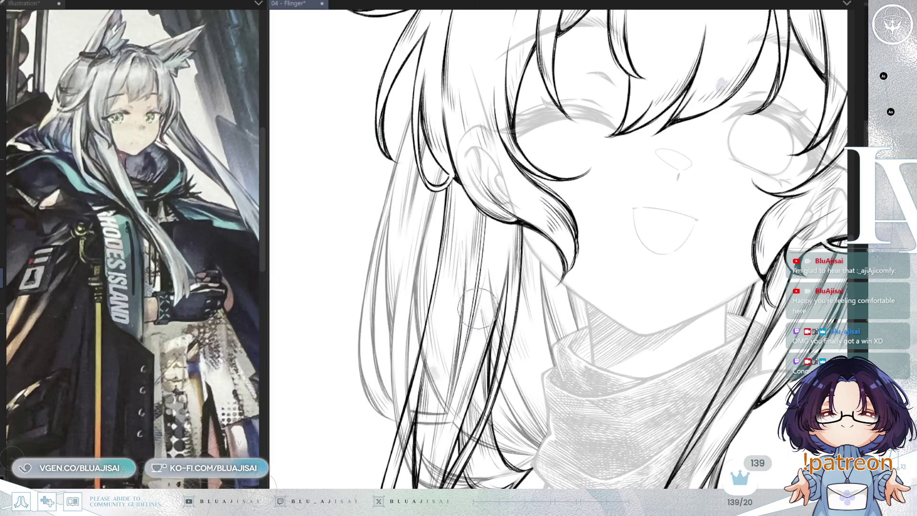
- Erase stray hatch marks in the left hair on a tilted canvas, then return upright and zoom out
drag(494, 280, 463, 279)
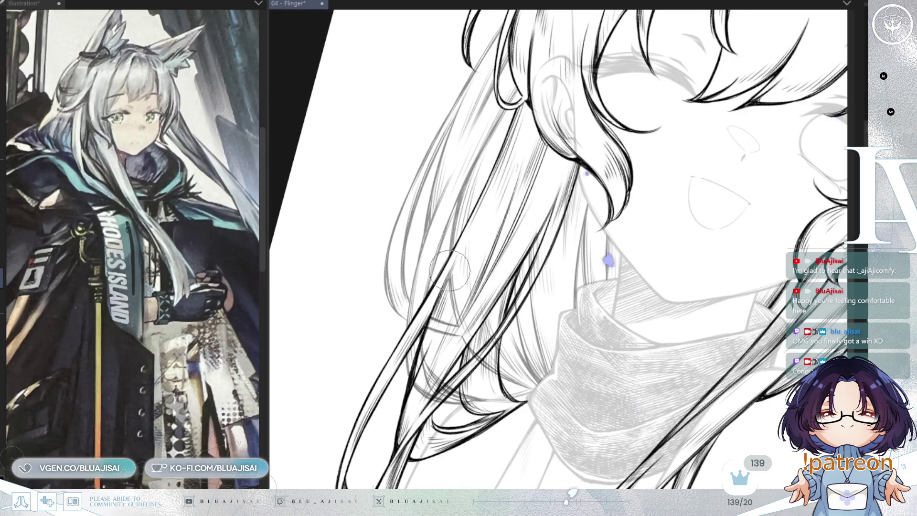
drag(450, 267, 460, 244)
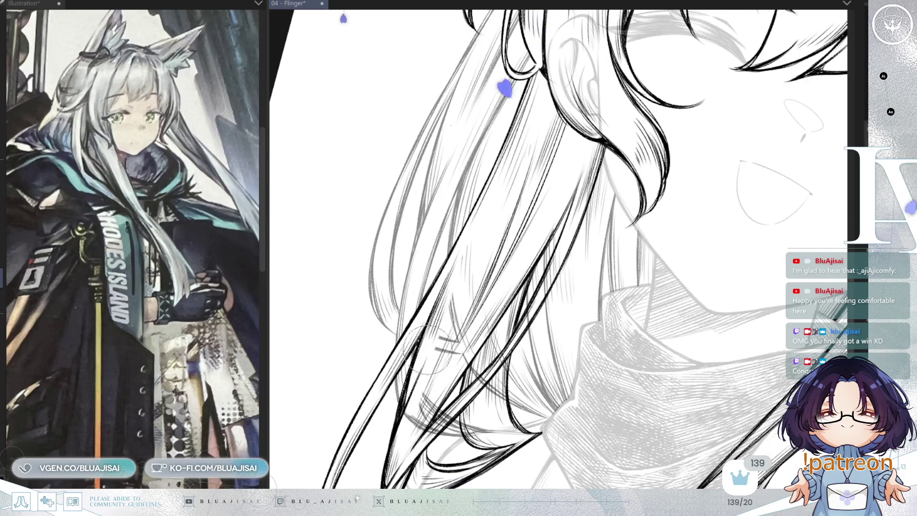
drag(473, 353, 466, 335)
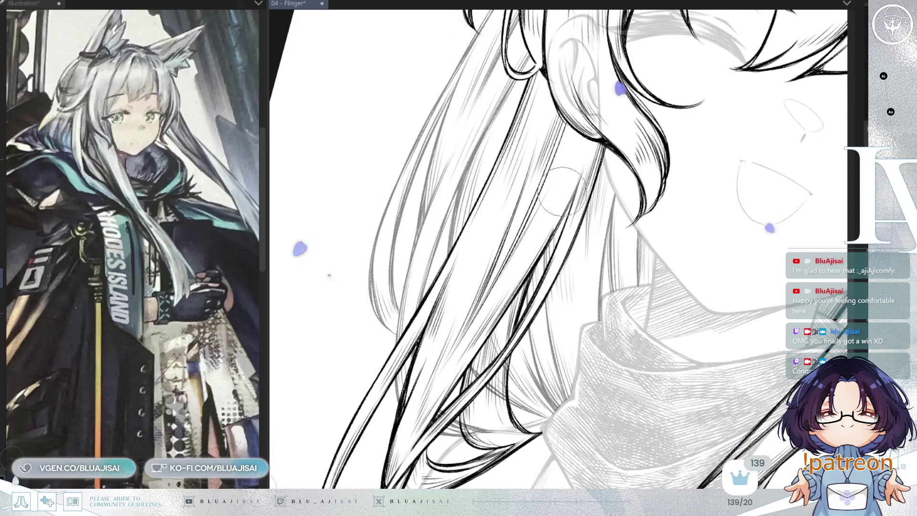
scroll(599, 129, down, 2)
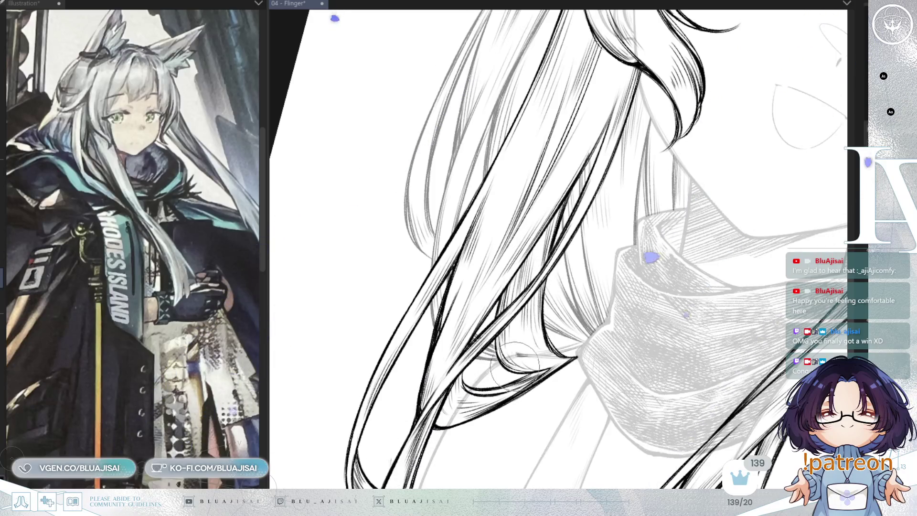
drag(536, 368, 496, 425)
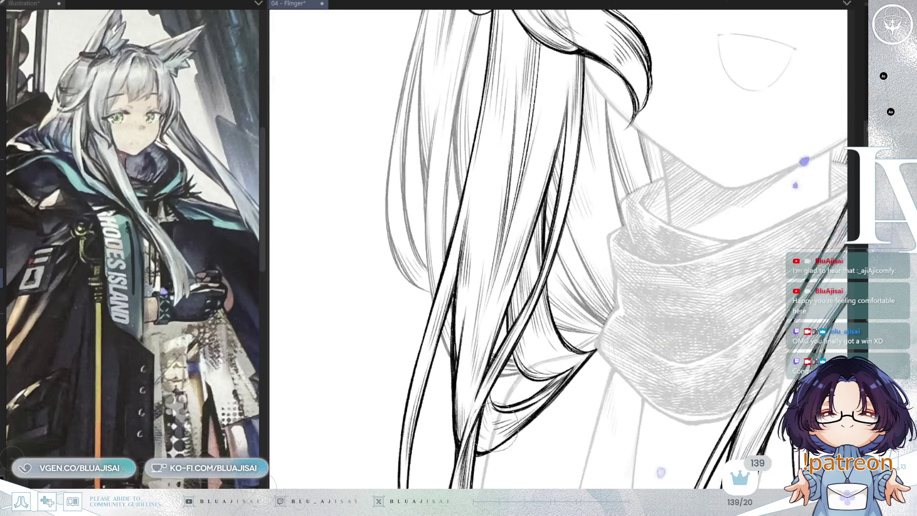
scroll(626, 282, down, 3)
drag(697, 272, 626, 282)
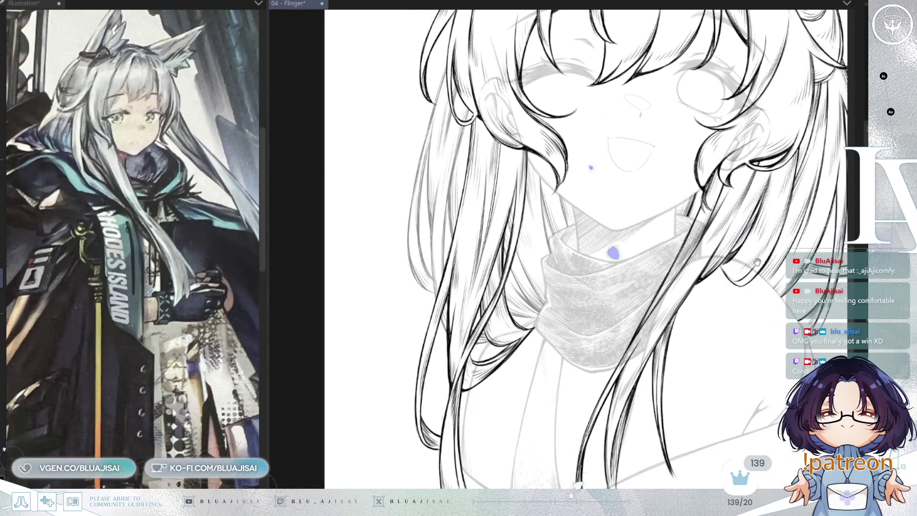
- Reposition the view, restore the hair lines to full strength and mirror the canvas
drag(758, 260, 748, 270)
mouse_move(736, 318)
mouse_down()
mouse_move(693, 348)
mouse_move(679, 334)
mouse_move(693, 349)
mouse_up()
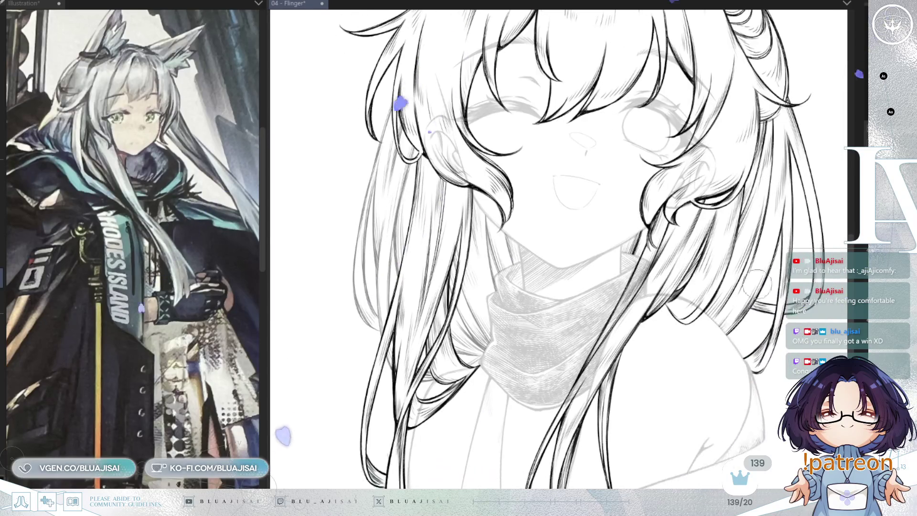
key(ctrl+z)
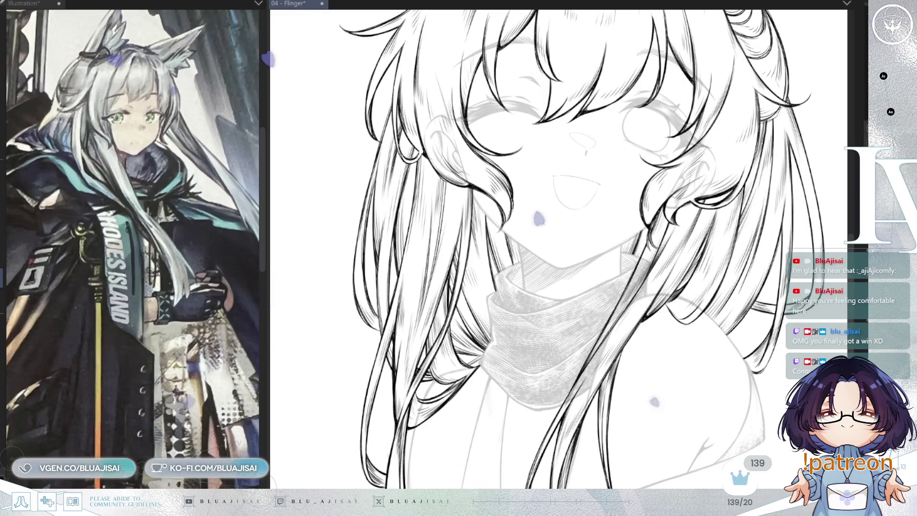
scroll(770, 288, down, 2)
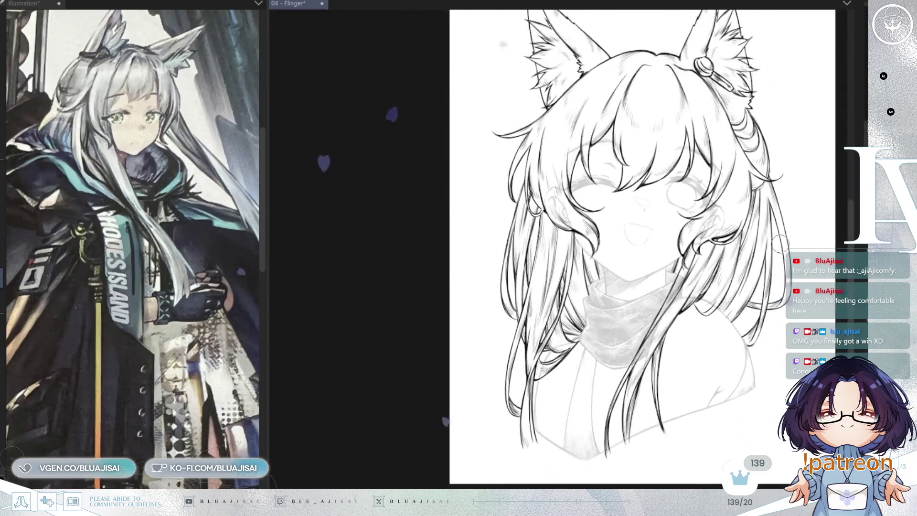
key(h)
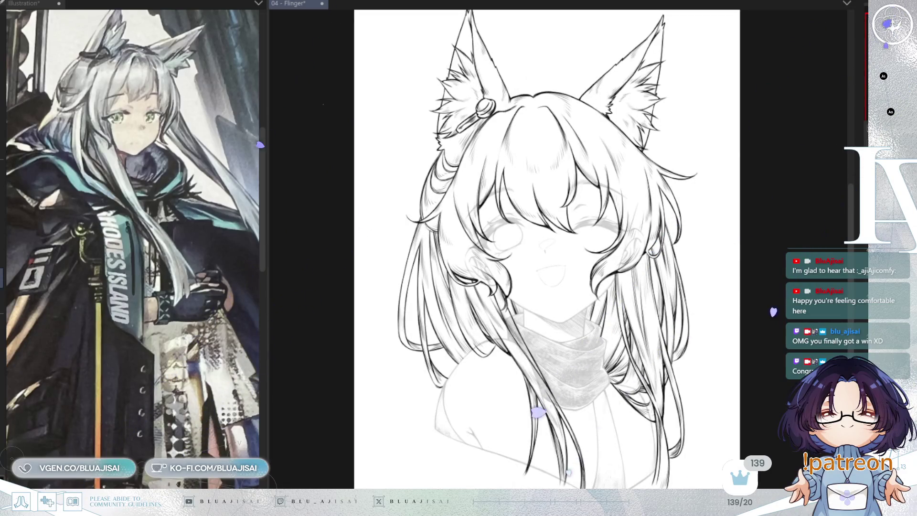
- Hide the sketch layer, toggle the hair line art off and back on, then zoom in
key(ctrl+z)
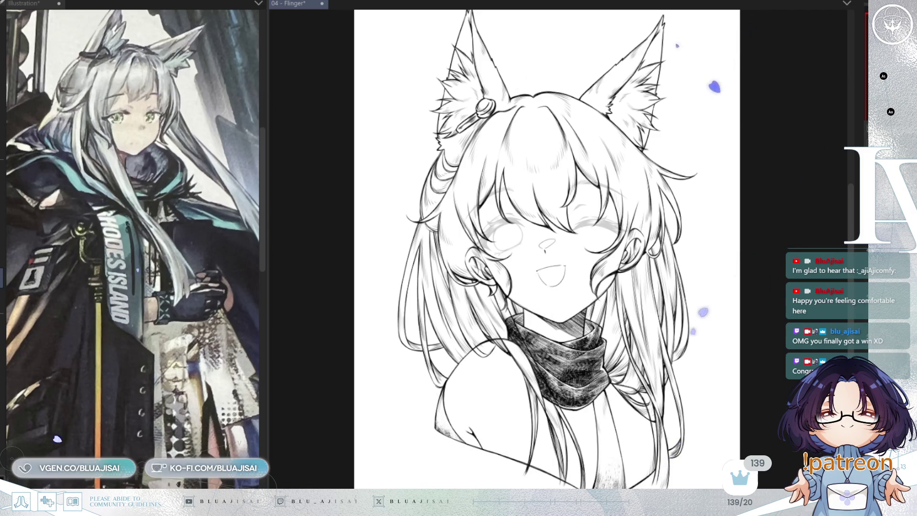
key(ctrl+z)
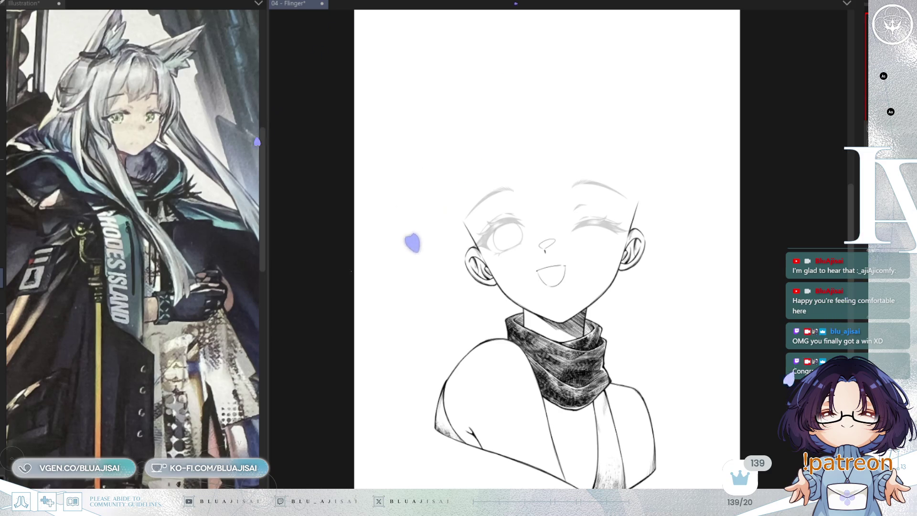
key(ctrl+z)
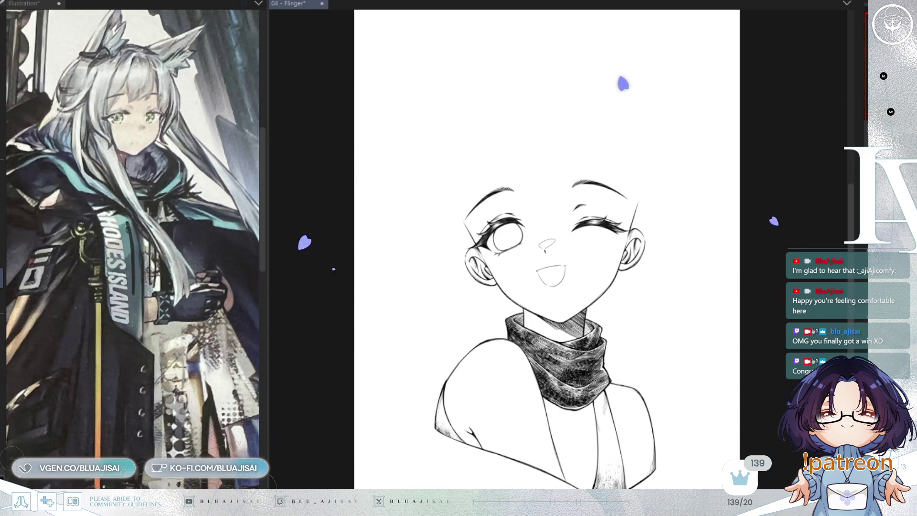
key(ctrl+y)
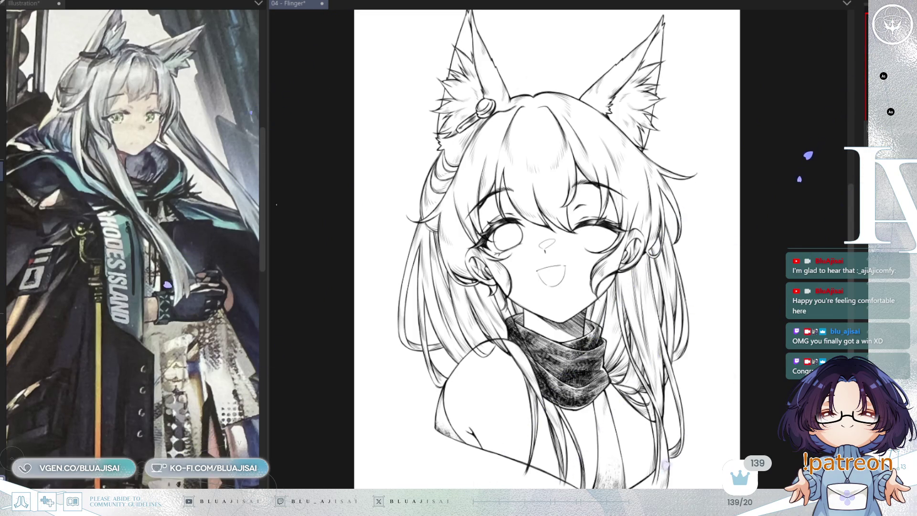
scroll(501, 215, up, 4)
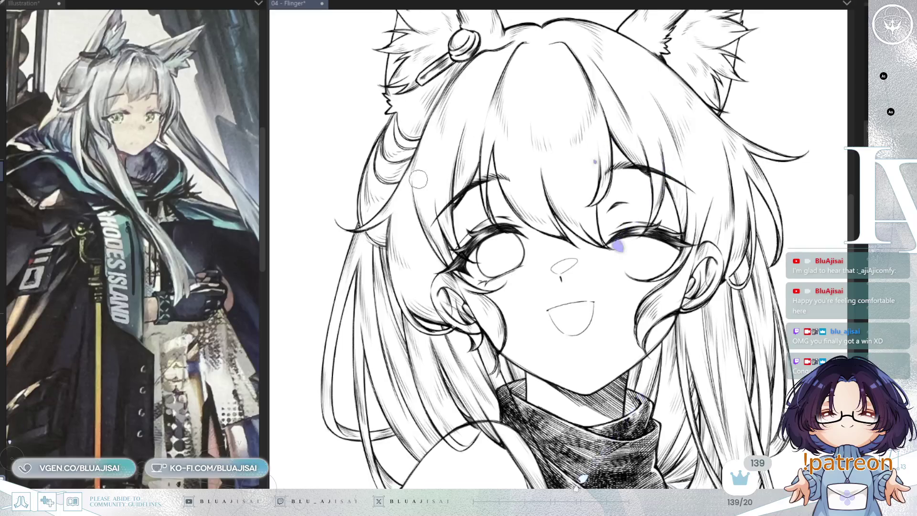
scroll(424, 210, up, 2)
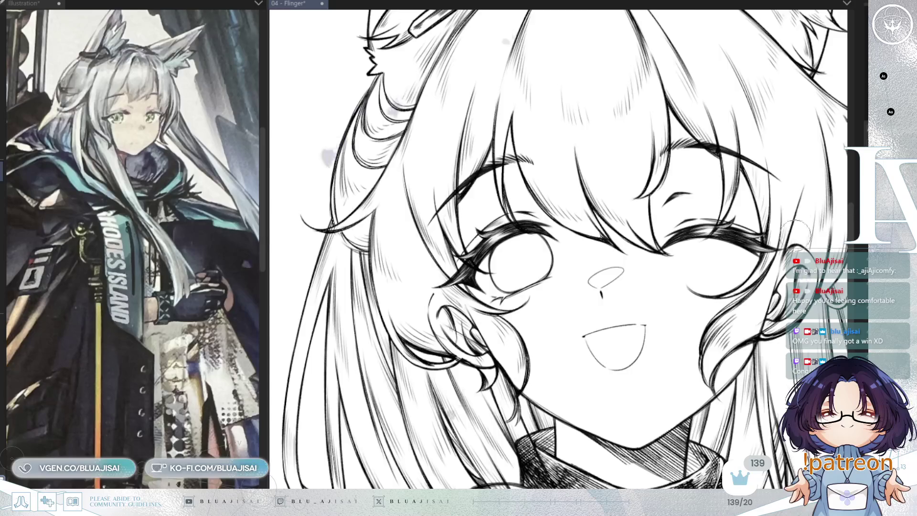
- Erase the stray curled hair strokes beside the cheek, then mirror and reposition the view
scroll(804, 230, down, 1)
scroll(604, 354, up, 2)
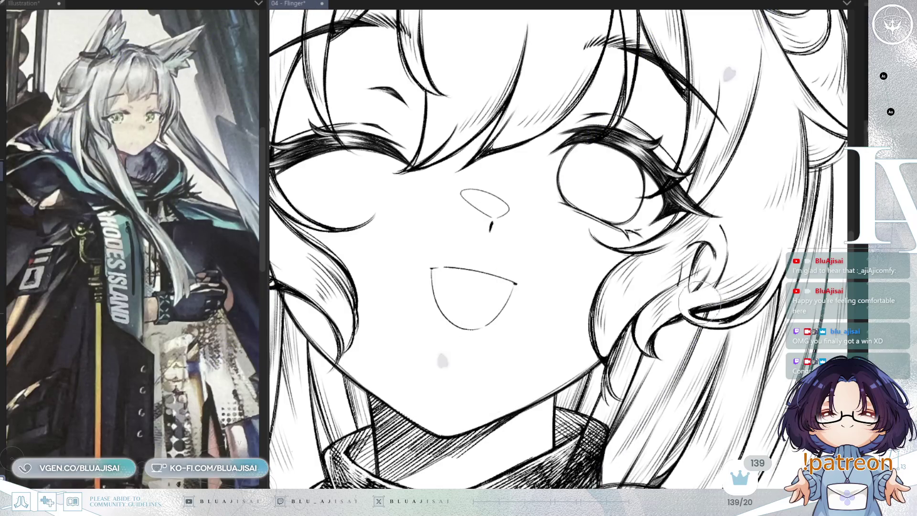
mouse_move(688, 282)
mouse_down()
mouse_move(693, 258)
mouse_move(683, 249)
mouse_move(697, 210)
mouse_move(712, 265)
mouse_move(739, 247)
mouse_up()
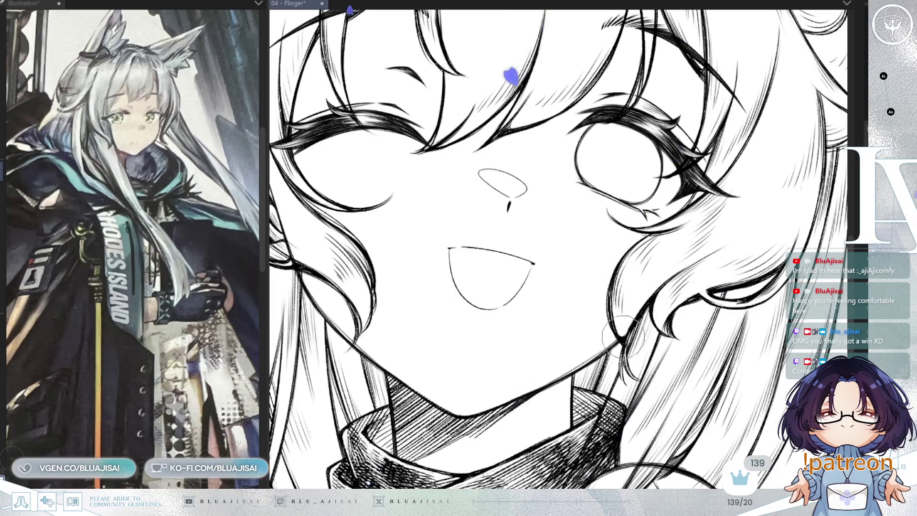
drag(680, 298, 736, 266)
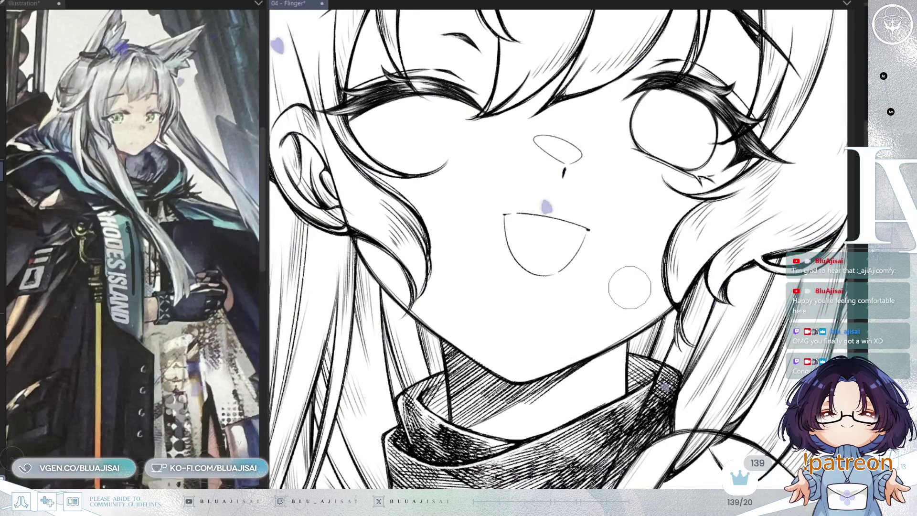
key(h)
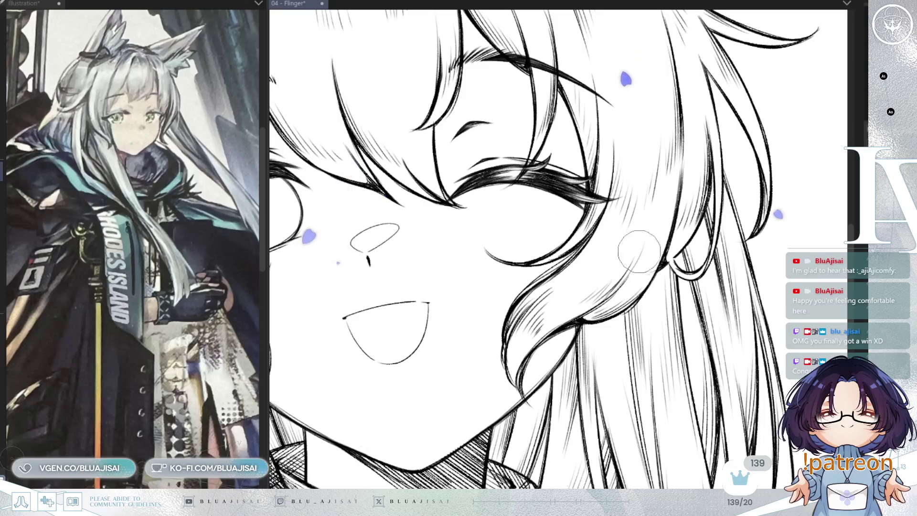
drag(640, 248, 681, 184)
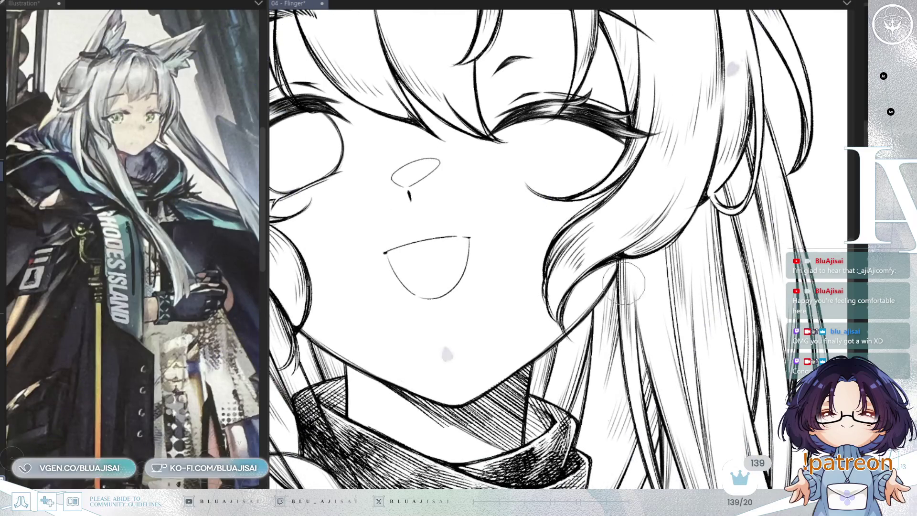
mouse_move(623, 287)
mouse_down()
mouse_move(700, 273)
mouse_move(727, 230)
mouse_up()
scroll(727, 230, down, 3)
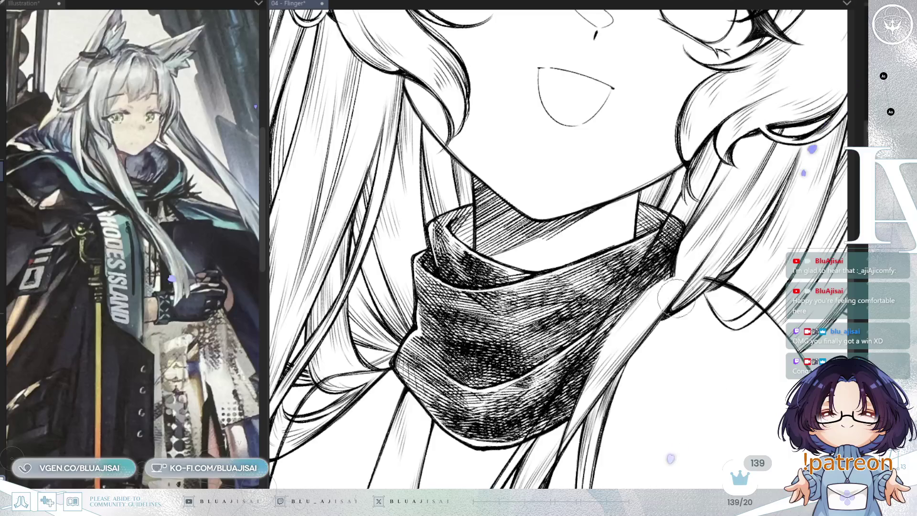
- Draw a long hair strand sweeping down across the scarf's right side
scroll(724, 270, right, 3)
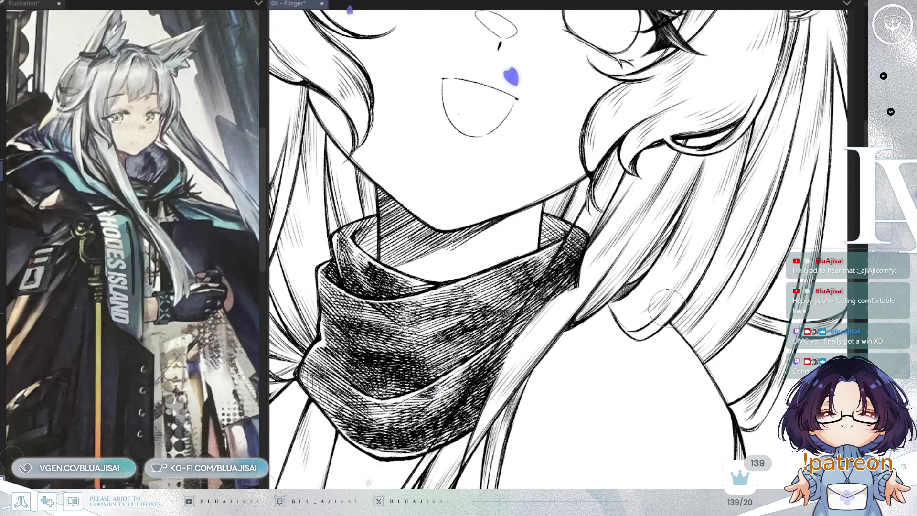
scroll(657, 320, down, 2)
scroll(660, 227, left, 3)
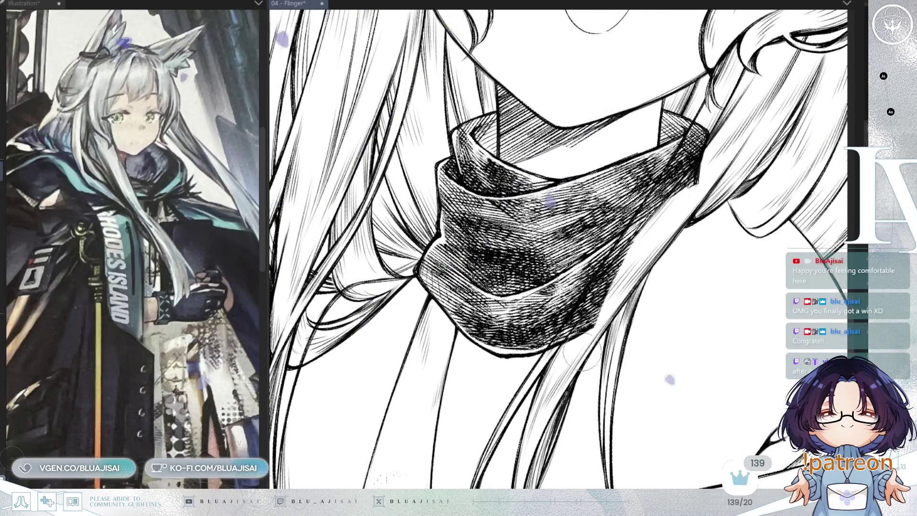
scroll(588, 344, down, 2)
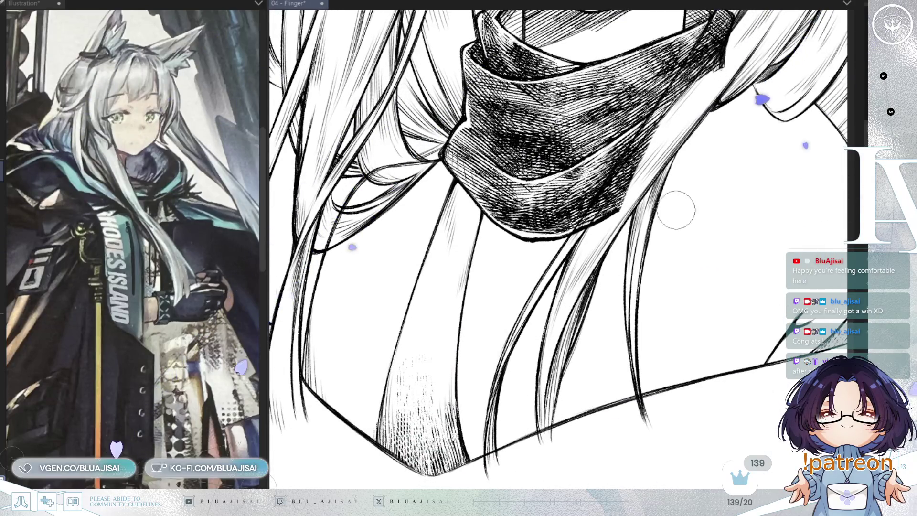
drag(674, 234, 848, 299)
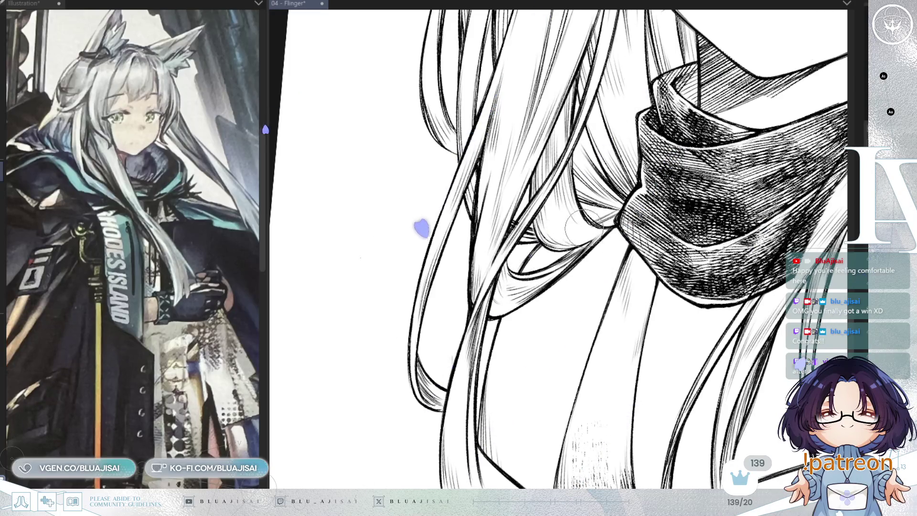
drag(591, 233, 564, 285)
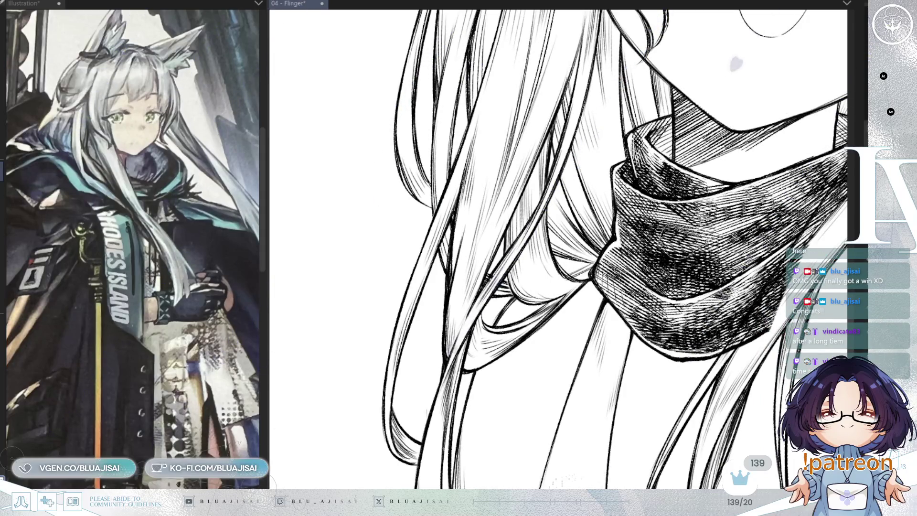
drag(632, 338, 629, 343)
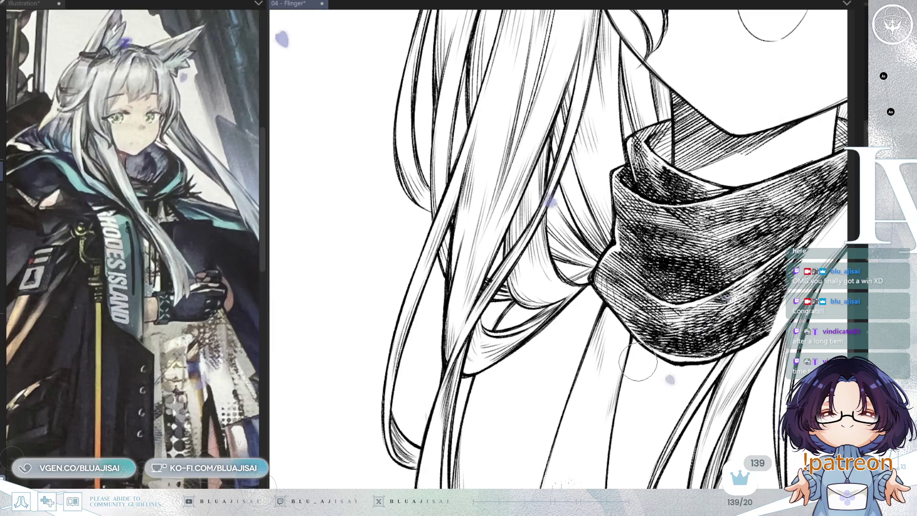
drag(779, 213, 693, 203)
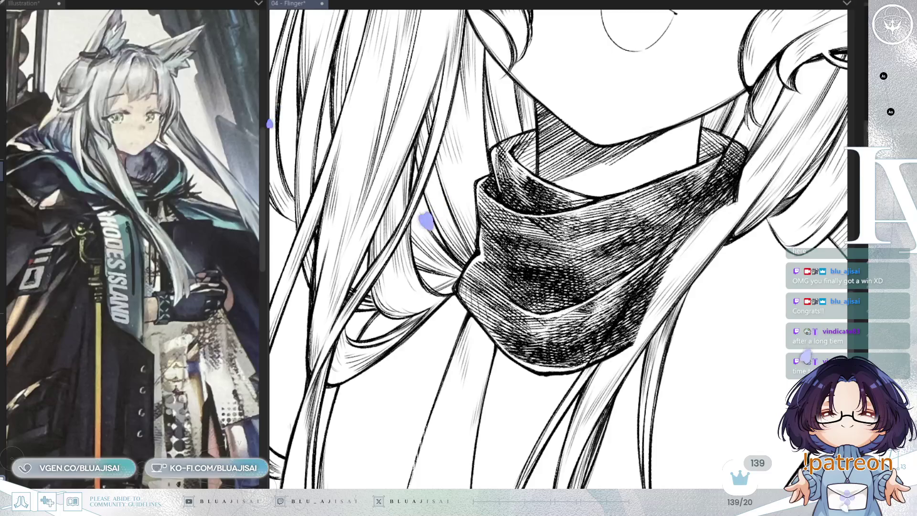
drag(757, 108, 683, 243)
- Erase the scarf hatching behind and along the new hair strand
drag(735, 143, 716, 191)
drag(748, 134, 739, 170)
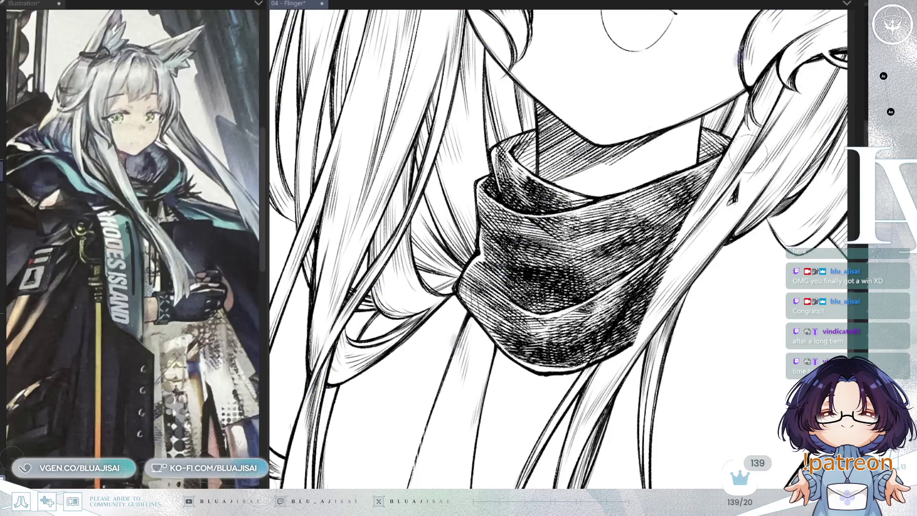
mouse_move(678, 239)
mouse_down()
mouse_move(614, 342)
mouse_move(638, 287)
mouse_move(593, 375)
mouse_move(600, 361)
mouse_up()
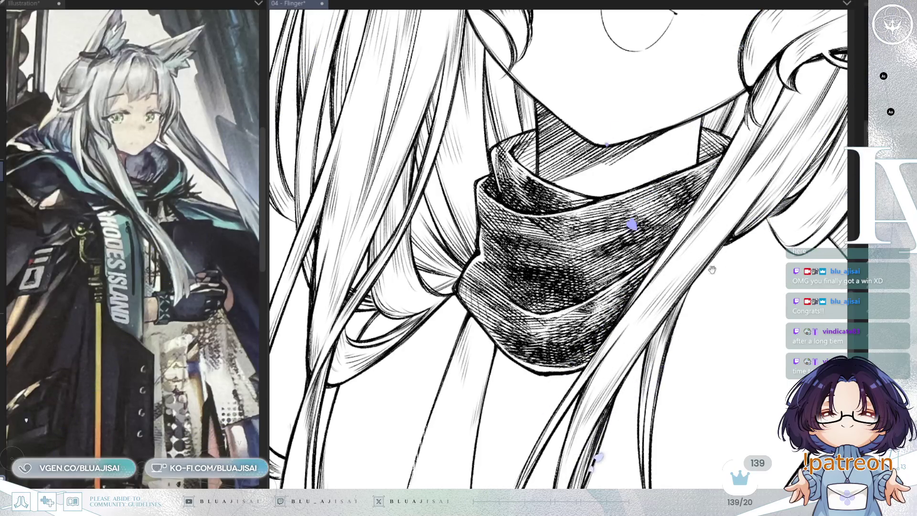
- Erase the hair tip that crosses below the jaw line
scroll(709, 264, down, 3)
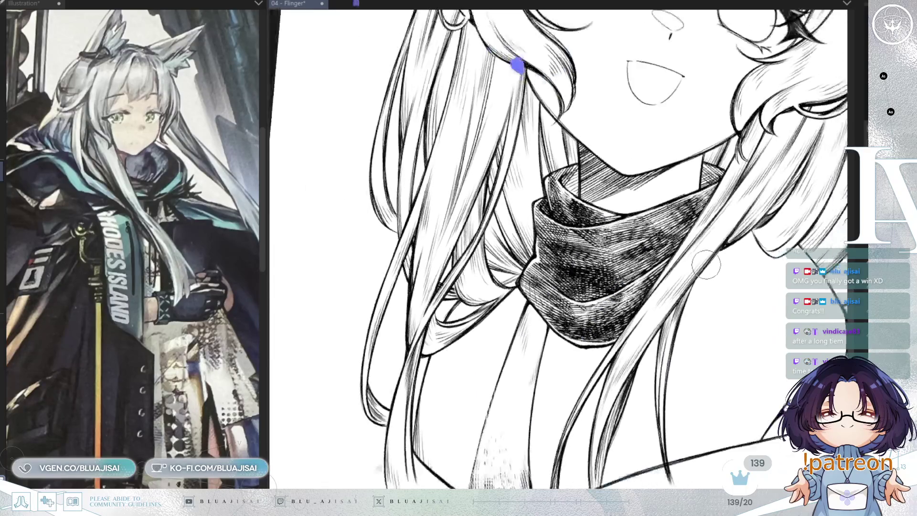
drag(752, 334, 695, 297)
scroll(655, 349, up, 3)
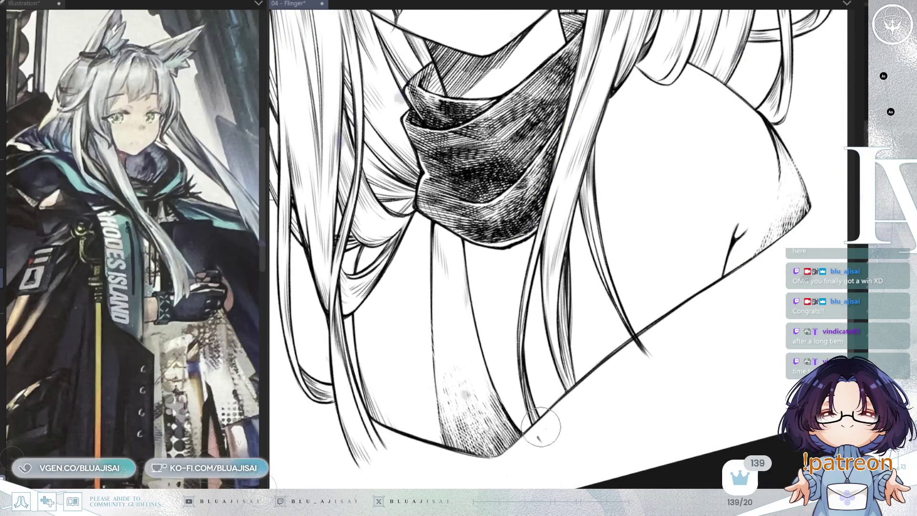
mouse_move(628, 346)
mouse_down()
mouse_move(636, 364)
mouse_move(660, 364)
mouse_move(675, 348)
mouse_up()
- Mirror the view to check the drawing, then fit the whole drawing to the window
key(h)
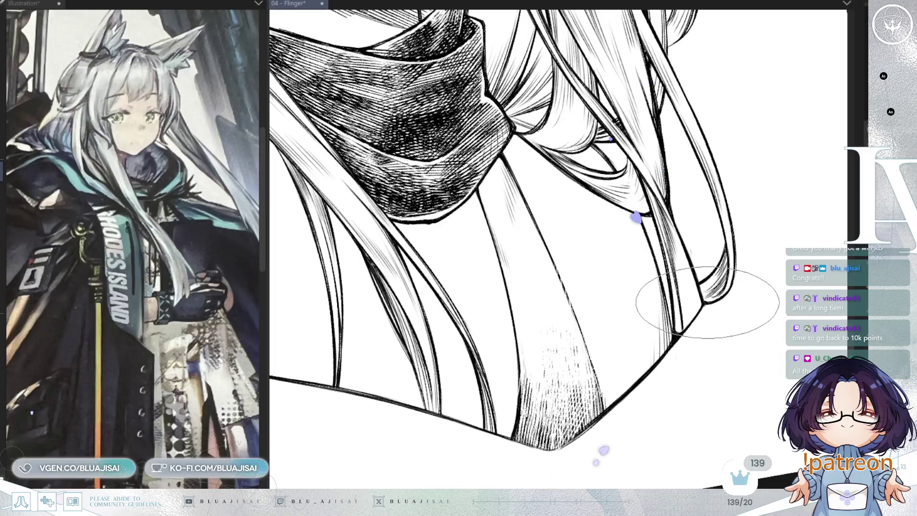
key(ctrl+0)
drag(688, 344, 730, 317)
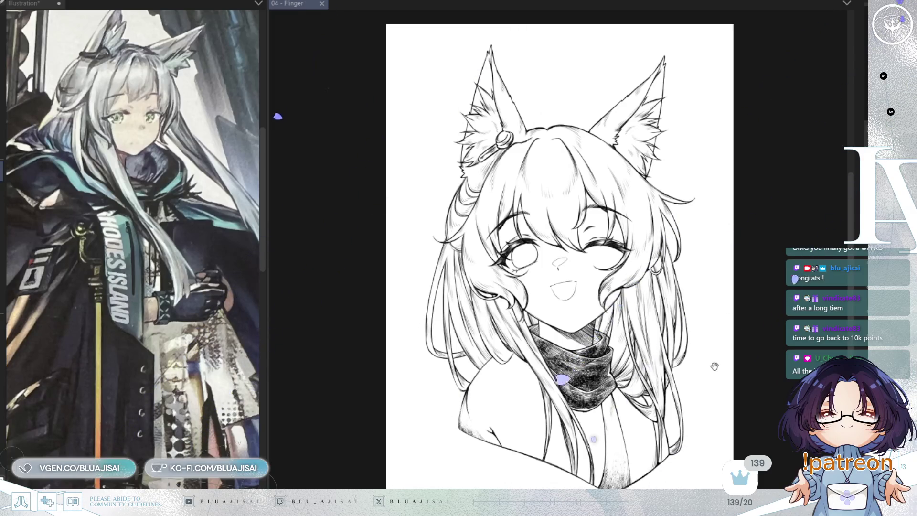
- Zoom into the face and tilt the view around the open mouth
scroll(715, 366, up, 4)
mouse_move(693, 343)
mouse_down()
mouse_move(706, 332)
mouse_move(755, 390)
mouse_up()
scroll(663, 343, up, 2)
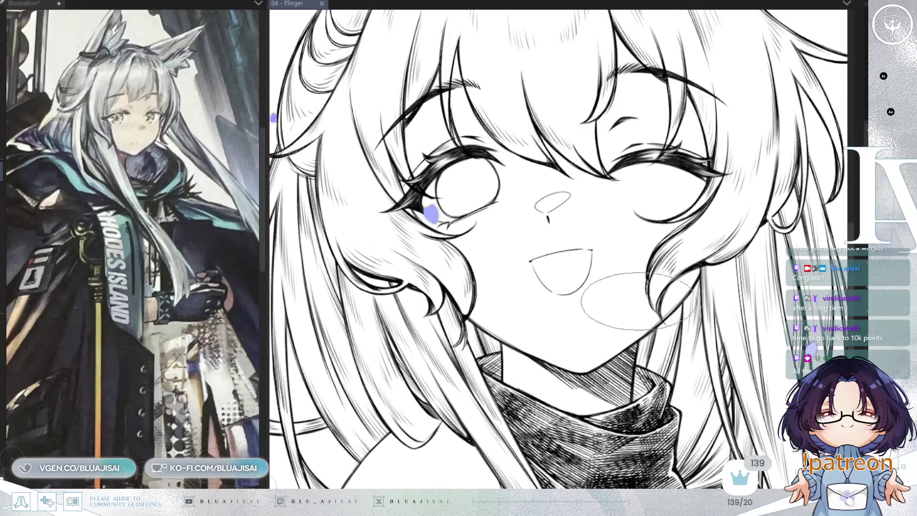
drag(526, 268, 508, 283)
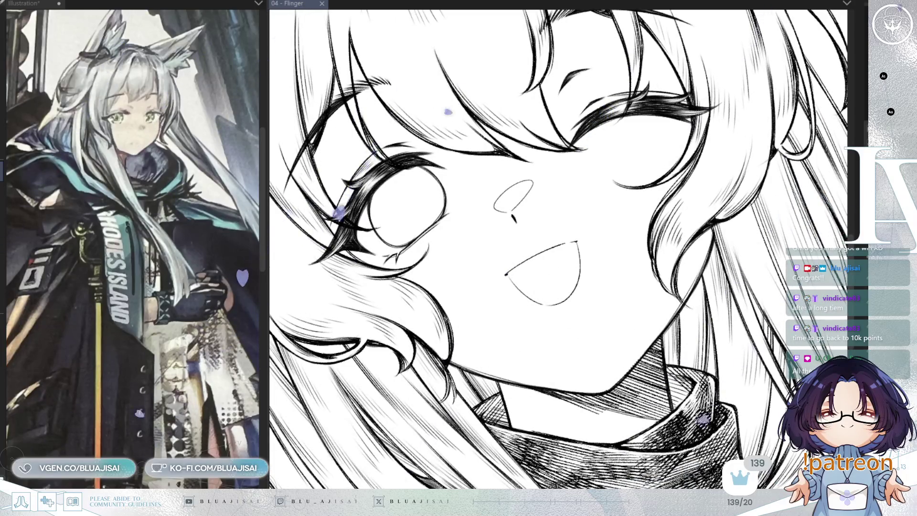
- Zoom in, mirror and rotate the view to a comfortable angle around the mouth
scroll(528, 267, up, 2)
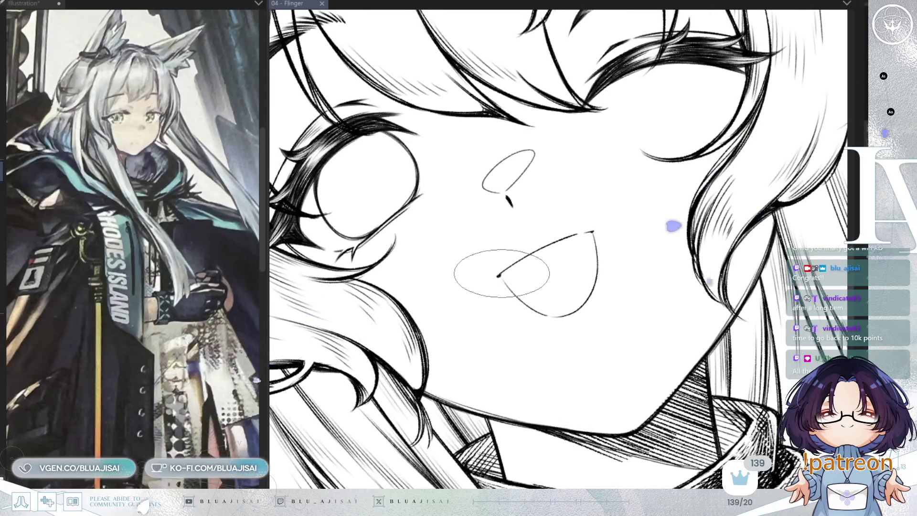
scroll(500, 275, up, 1)
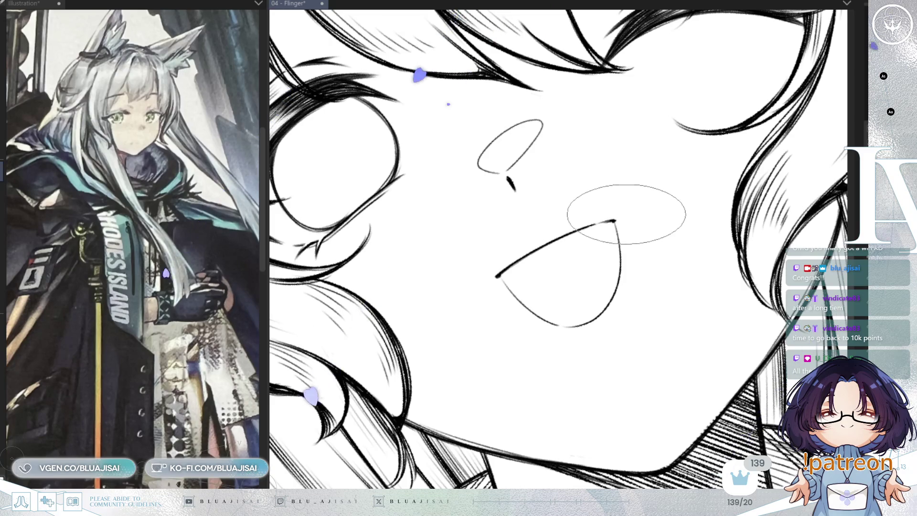
key(h)
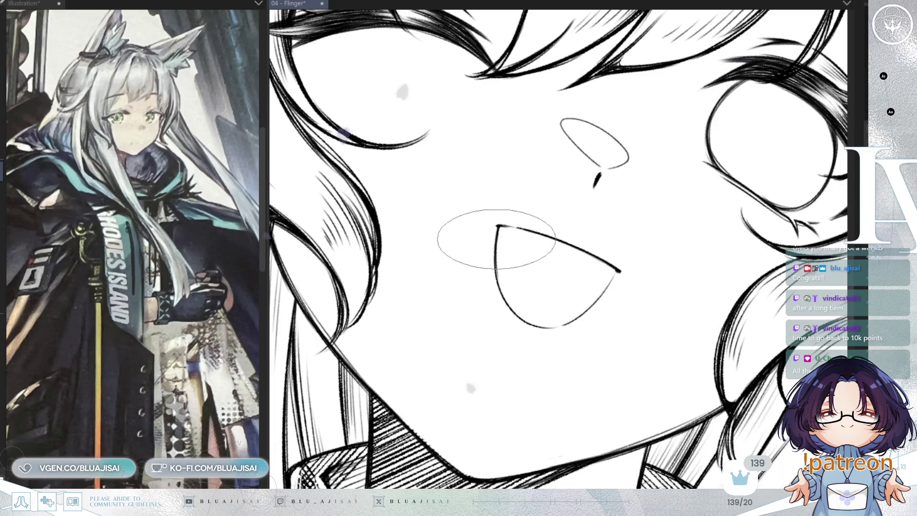
key(minus)
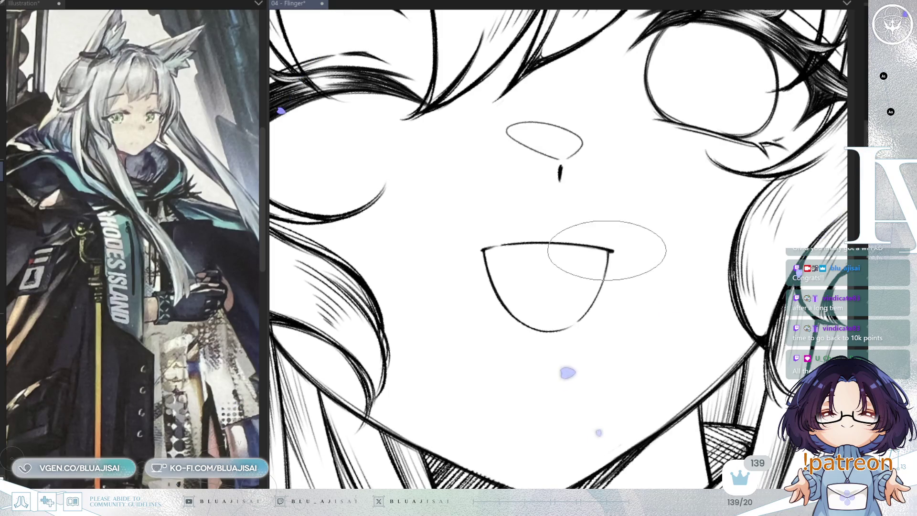
mouse_move(780, 199)
mouse_down()
mouse_move(717, 229)
mouse_move(640, 210)
mouse_up()
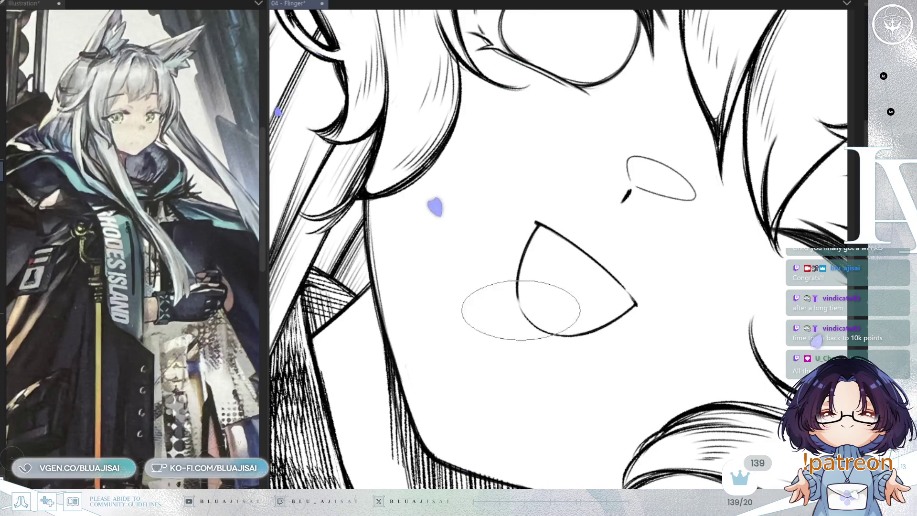
mouse_move(621, 238)
mouse_down()
mouse_move(514, 261)
mouse_move(524, 248)
mouse_move(509, 263)
mouse_up()
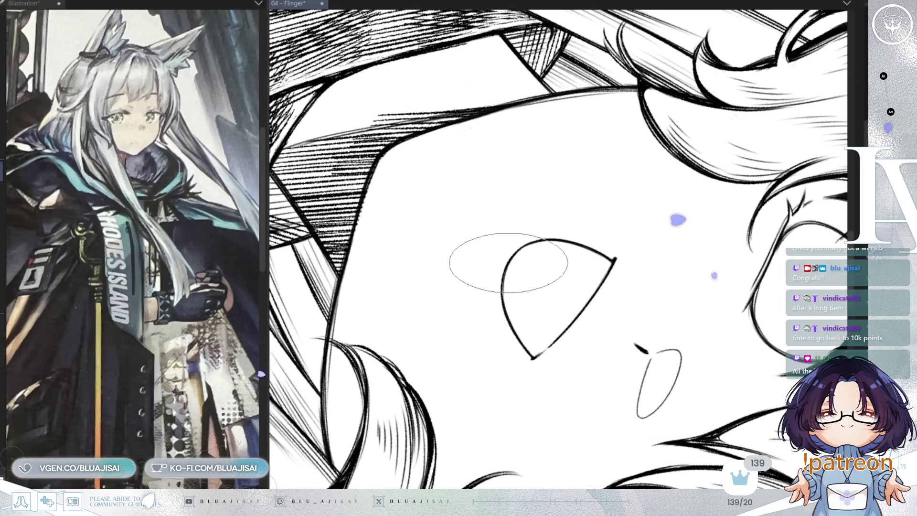
mouse_move(518, 302)
mouse_down()
mouse_move(537, 296)
mouse_move(549, 231)
mouse_move(566, 234)
mouse_up()
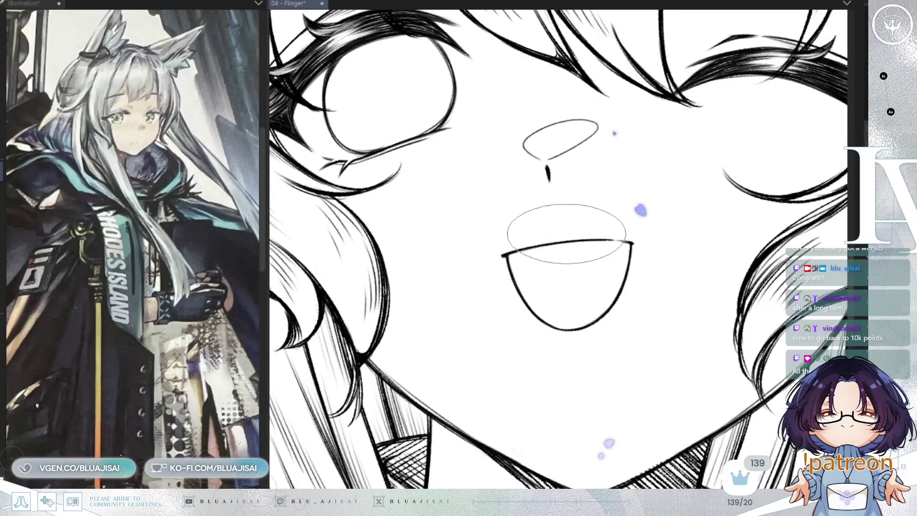
drag(683, 163, 584, 193)
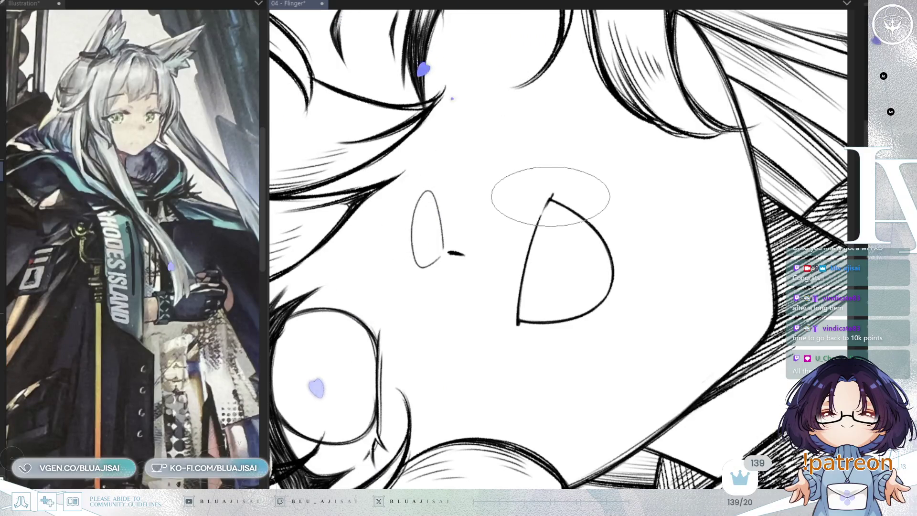
mouse_move(549, 198)
mouse_down()
mouse_move(542, 205)
mouse_move(643, 145)
mouse_up()
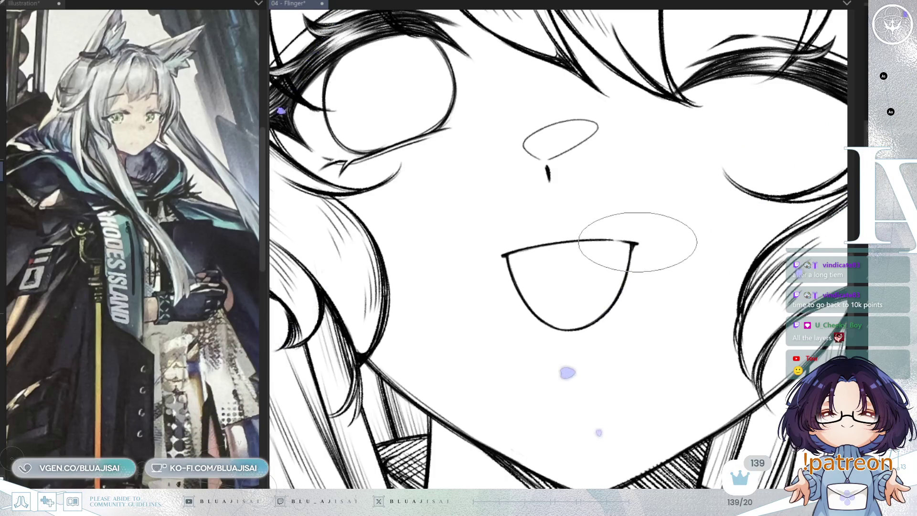
- Draw a thin upper-lip line across the open mouth
key(h)
key(minus)
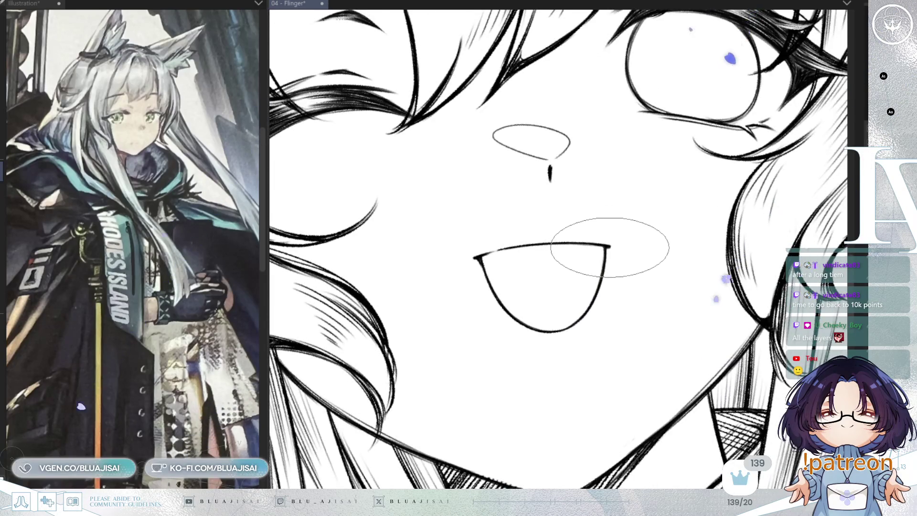
key(h)
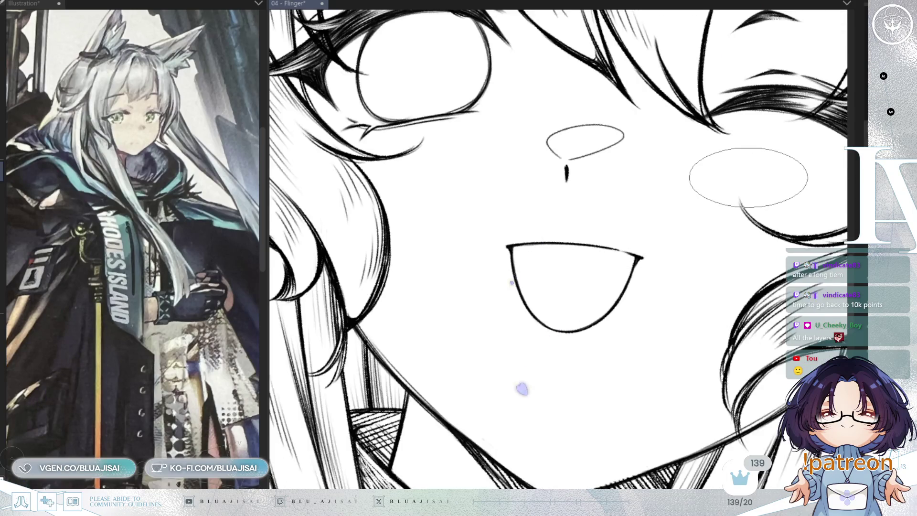
key(minus)
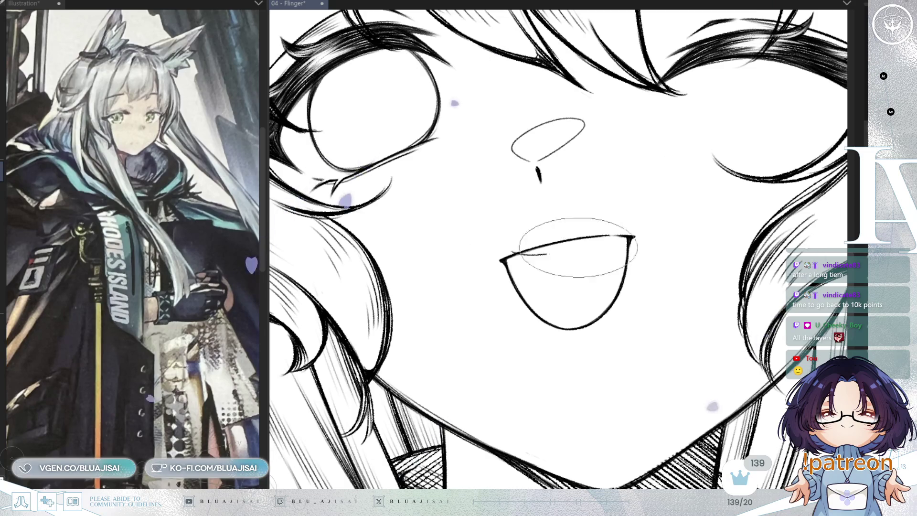
drag(614, 230, 513, 252)
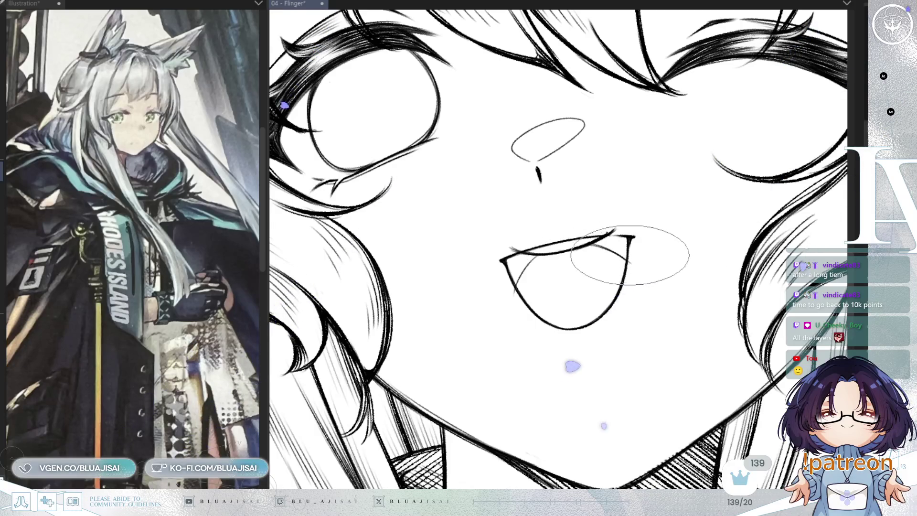
- Shade the mouth's left corner dark grey under the upper lip
scroll(628, 256, down, 3)
scroll(621, 253, down, 1)
scroll(612, 251, up, 4)
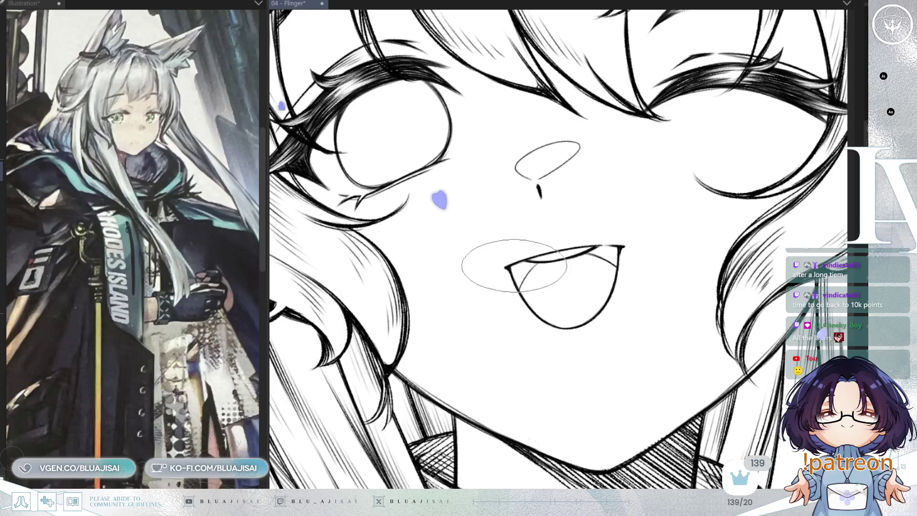
drag(512, 266, 513, 270)
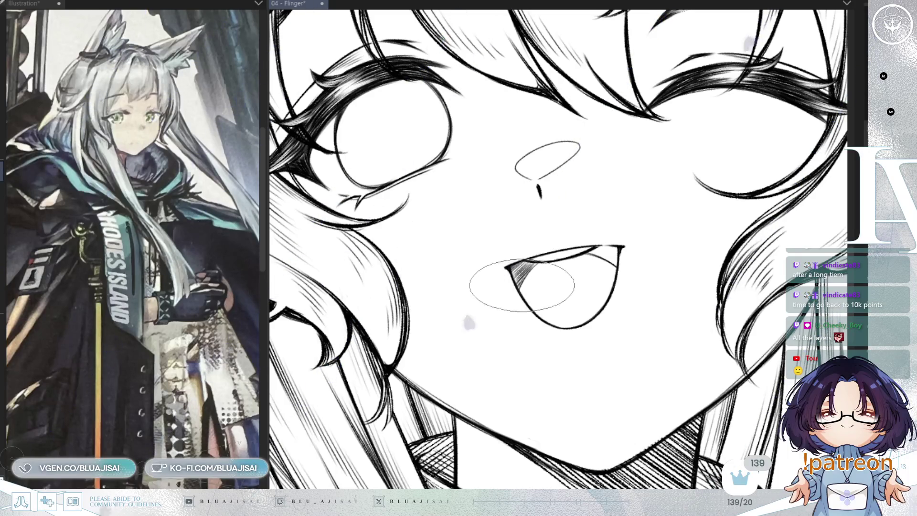
drag(603, 248, 582, 236)
- Fit the drawing to the window and mirror the view to check the whole figure
key(ctrl+0)
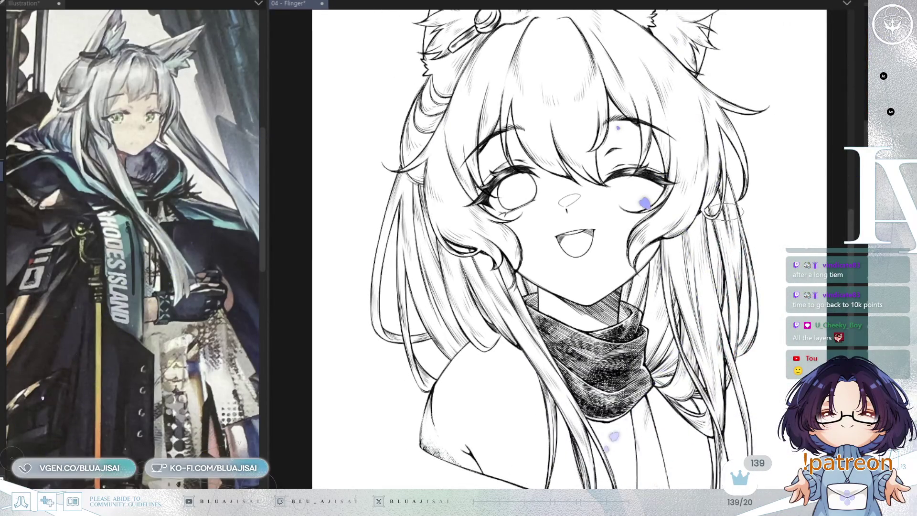
key(h)
key(h)
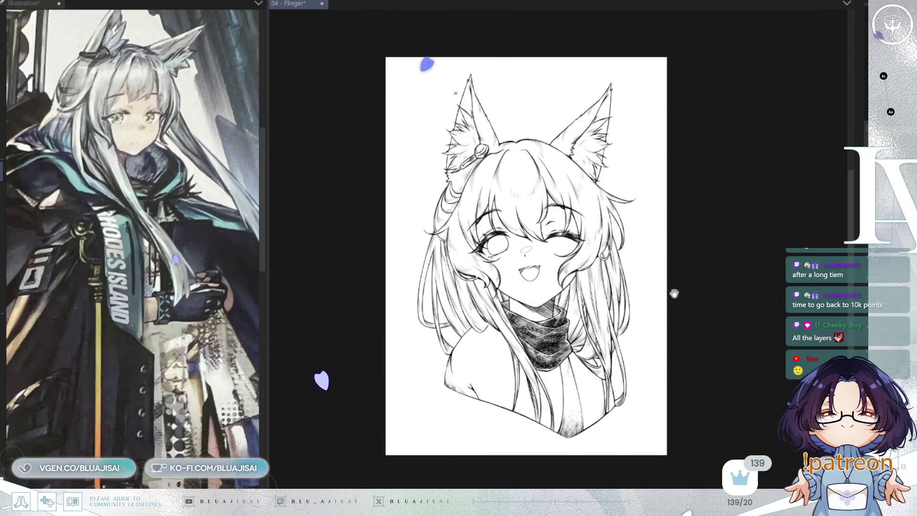
scroll(672, 293, up, 3)
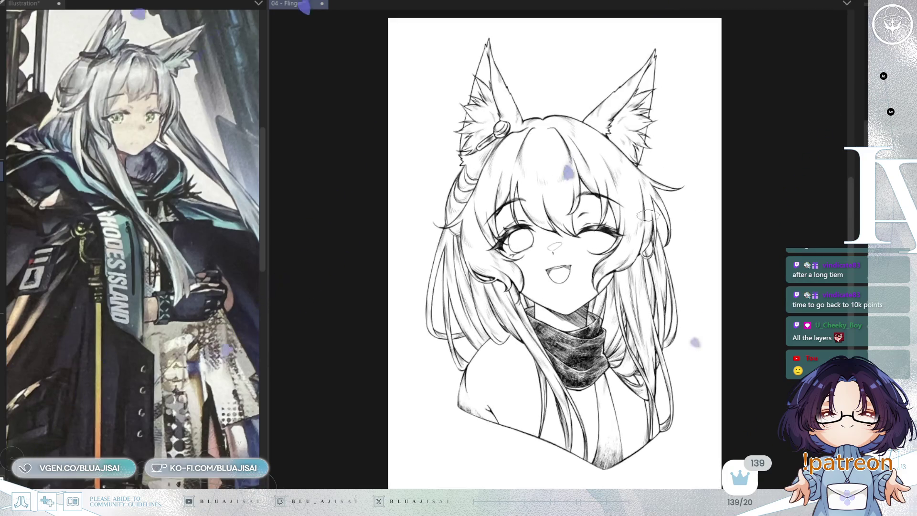
scroll(660, 215, up, 5)
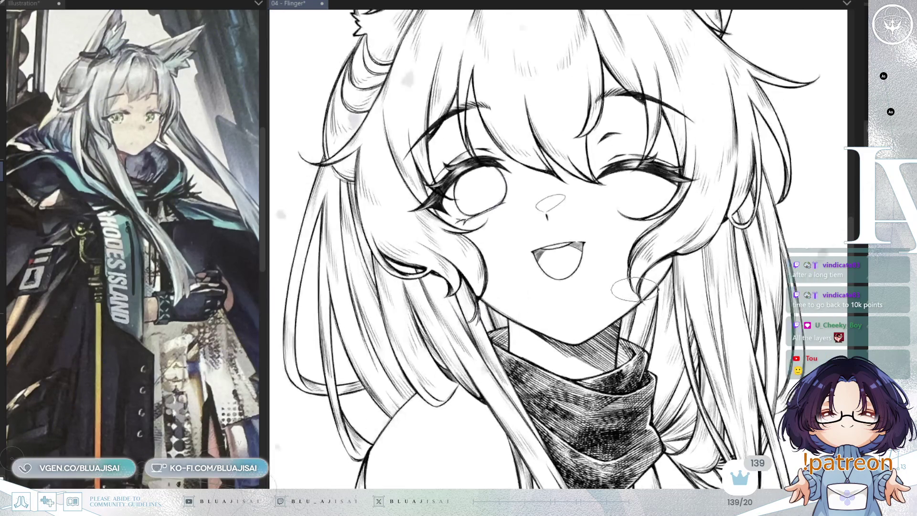
drag(634, 294, 644, 300)
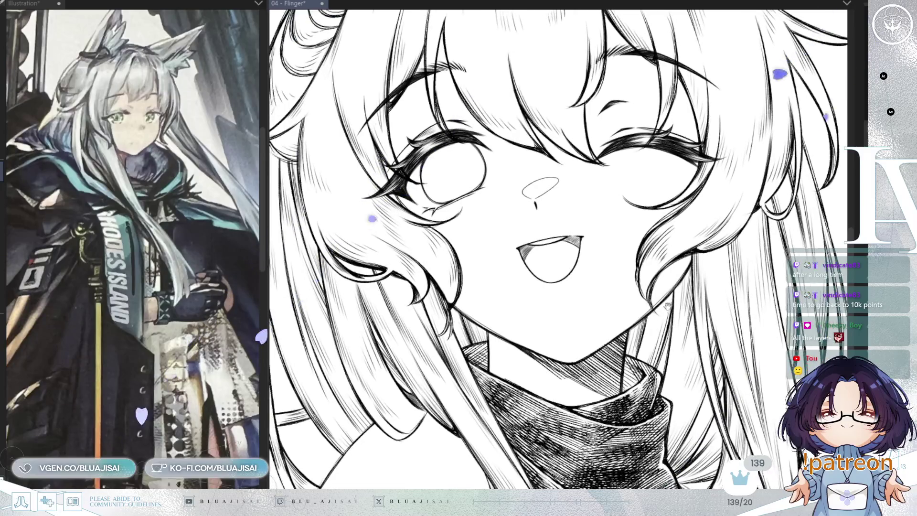
- Glance at the Illustration reference, then zoom in on the mouth in 04 - Flinger
click(253, 351)
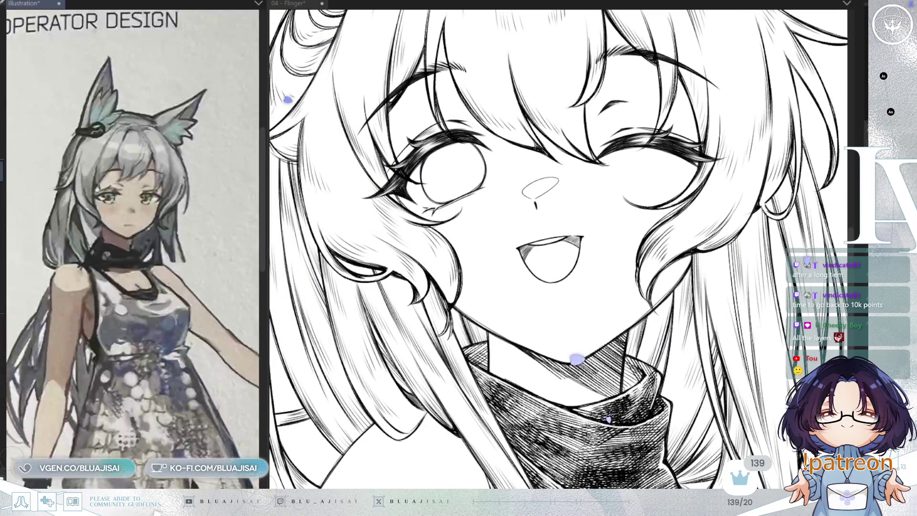
scroll(159, 325, up, 3)
scroll(160, 325, up, 2)
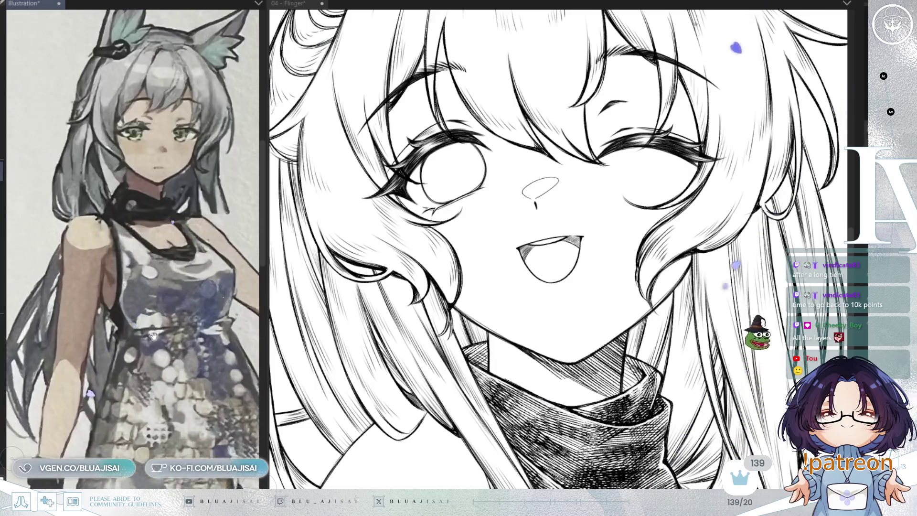
scroll(160, 325, up, 2)
click(633, 291)
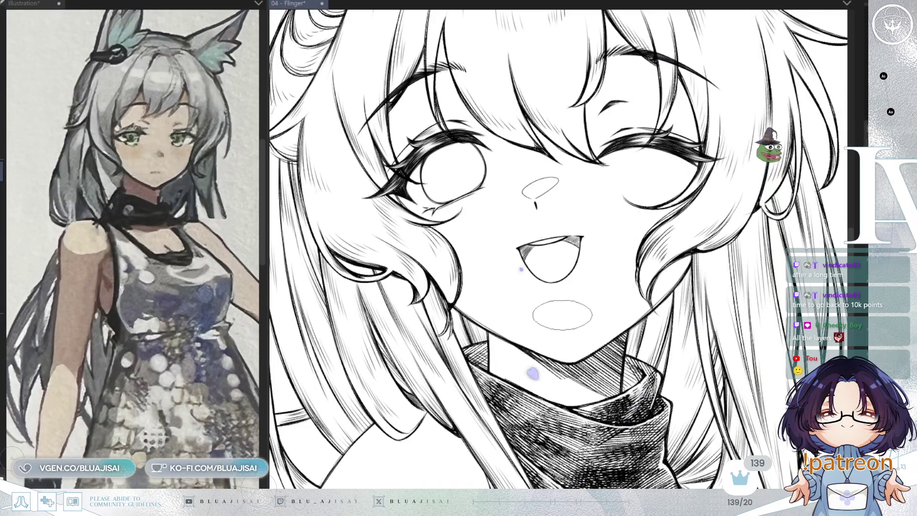
scroll(594, 283, up, 3)
scroll(570, 257, up, 1)
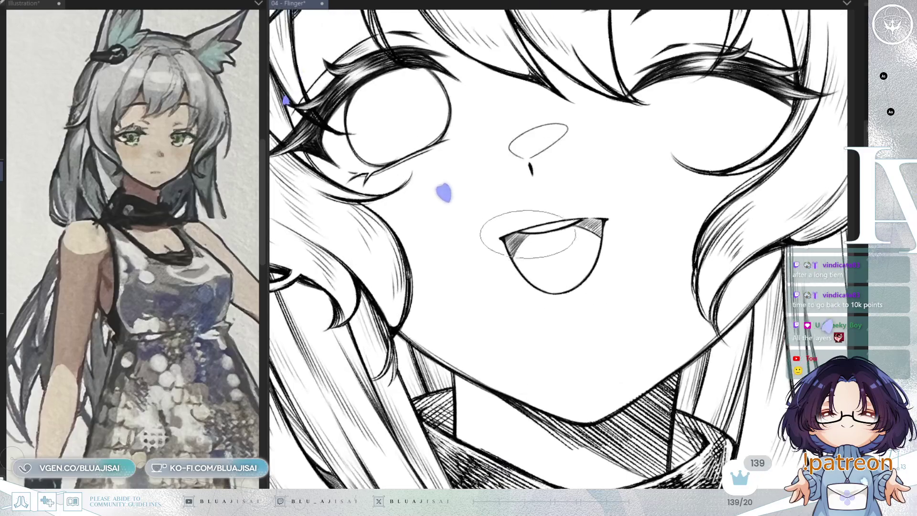
- Tilt the view and zoom in and out around the mouth, then zoom out to the full figure
scroll(532, 233, up, 1)
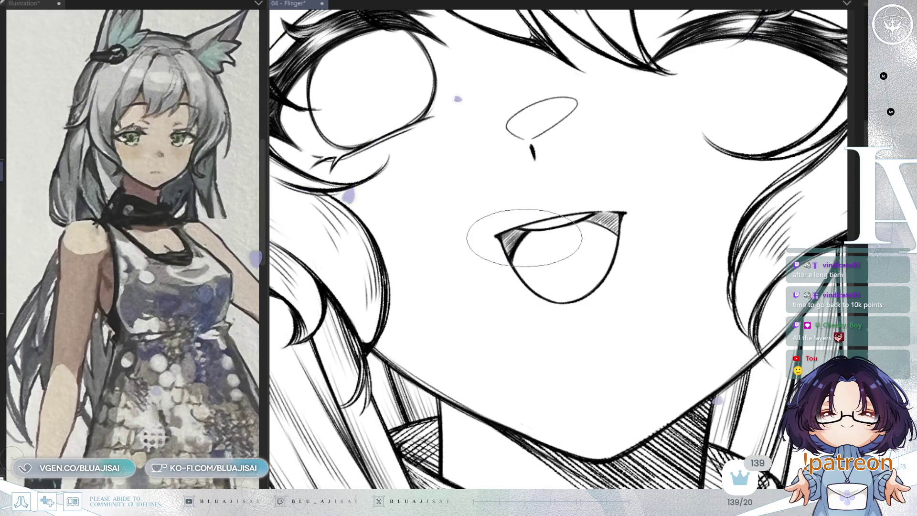
drag(520, 258, 505, 240)
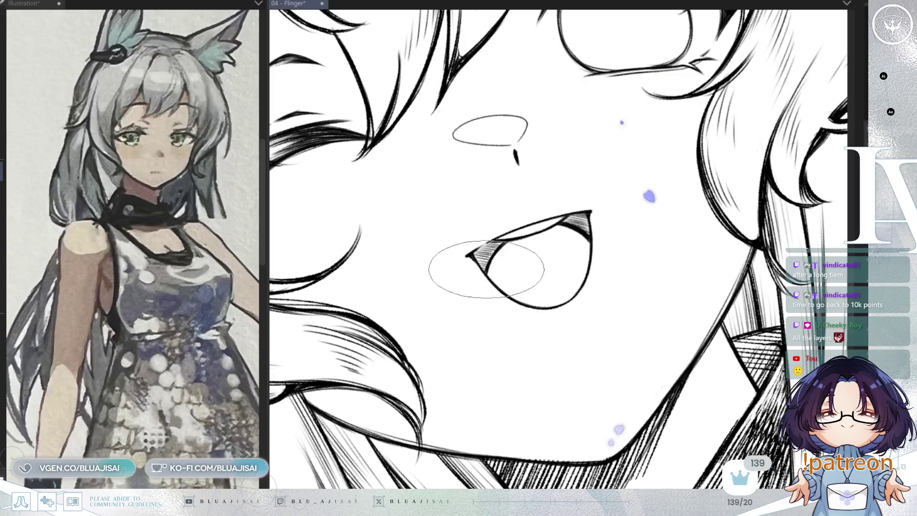
scroll(515, 241, down, 5)
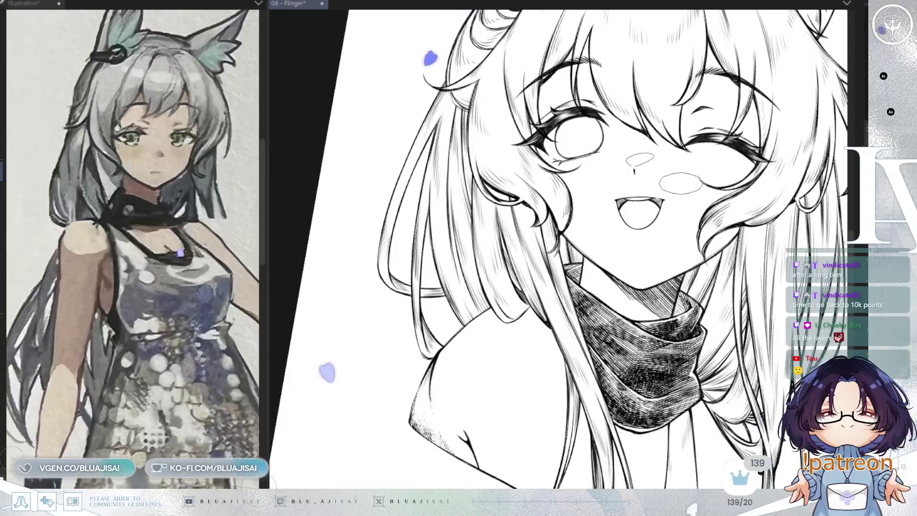
scroll(677, 186, up, 5)
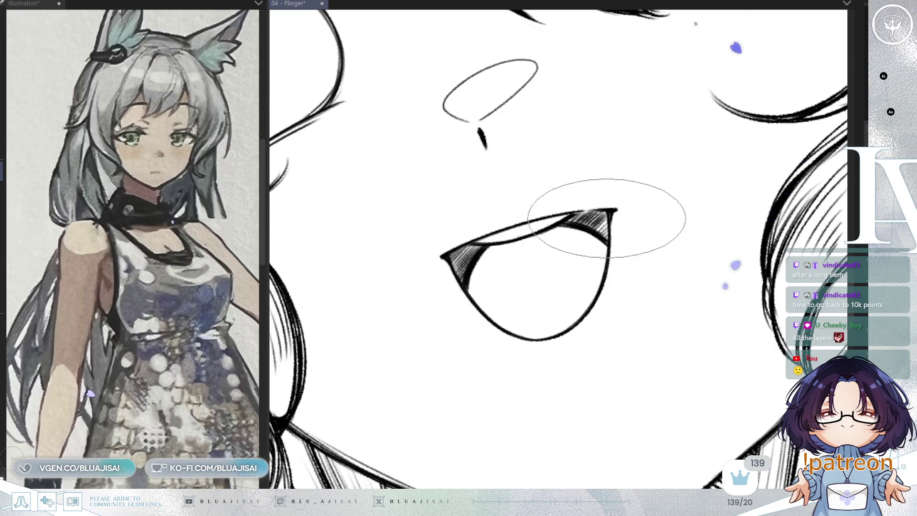
mouse_move(600, 222)
mouse_down()
mouse_move(631, 178)
mouse_move(488, 231)
mouse_move(515, 233)
mouse_move(614, 195)
mouse_up()
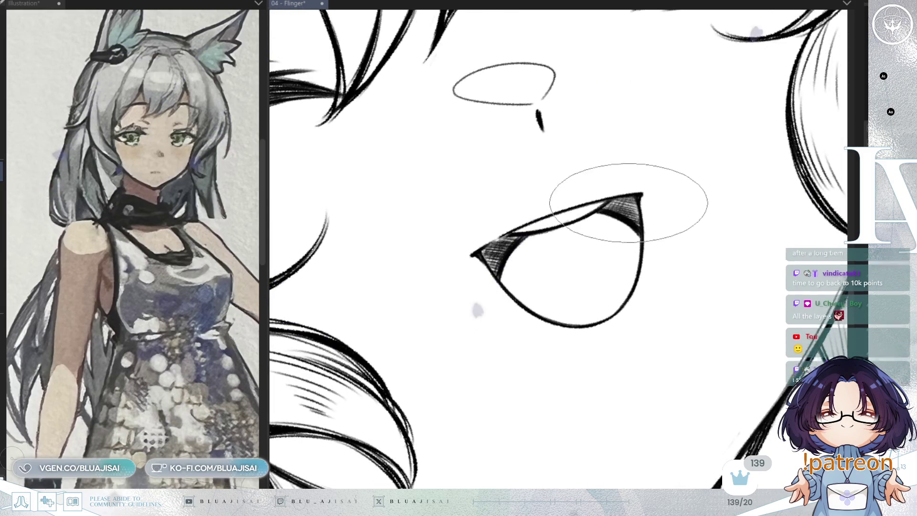
scroll(629, 201, down, 4)
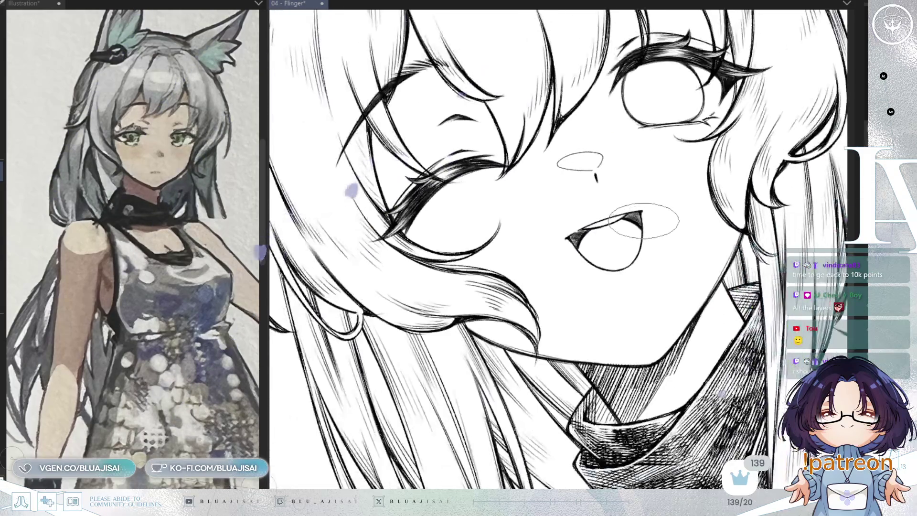
scroll(644, 221, down, 5)
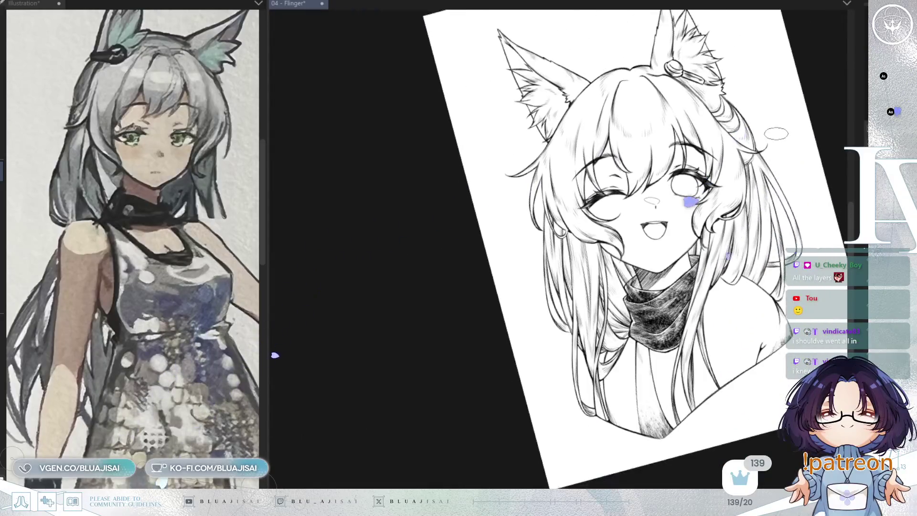
- Rotate the view upright, centre the face, and zoom in close on the smiling mouth
drag(783, 213, 705, 238)
scroll(703, 241, up, 2)
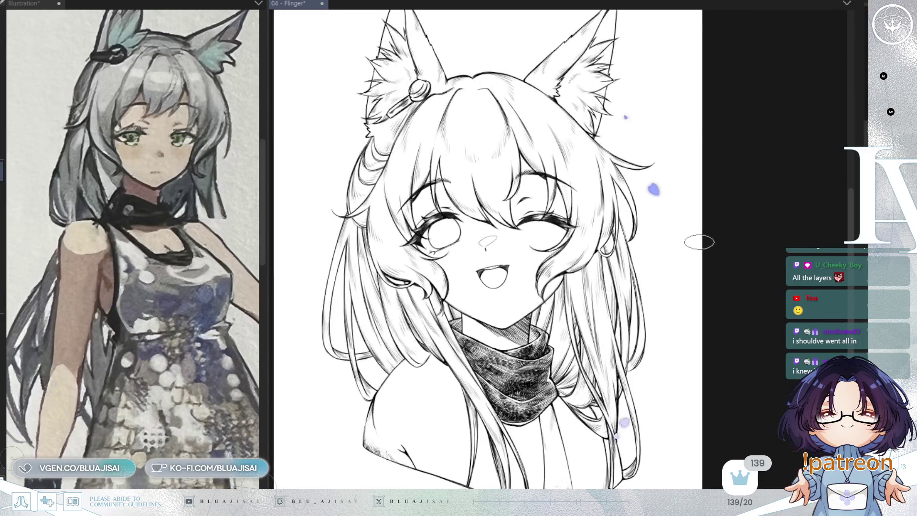
scroll(675, 262, up, 2)
drag(665, 271, 699, 274)
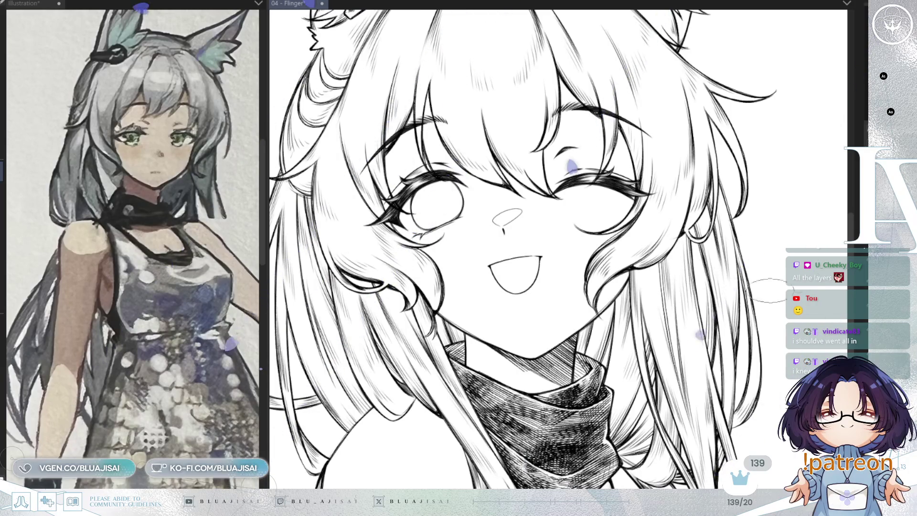
scroll(497, 310, up, 4)
scroll(497, 310, up, 2)
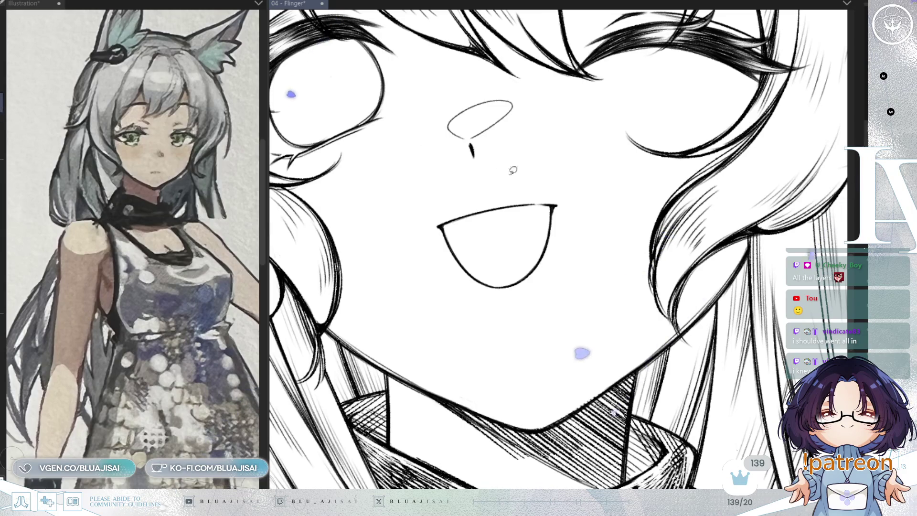
- Lasso the mouth and transform it, skewing the lower-right corner and narrowing the right side
drag(576, 174, 572, 168)
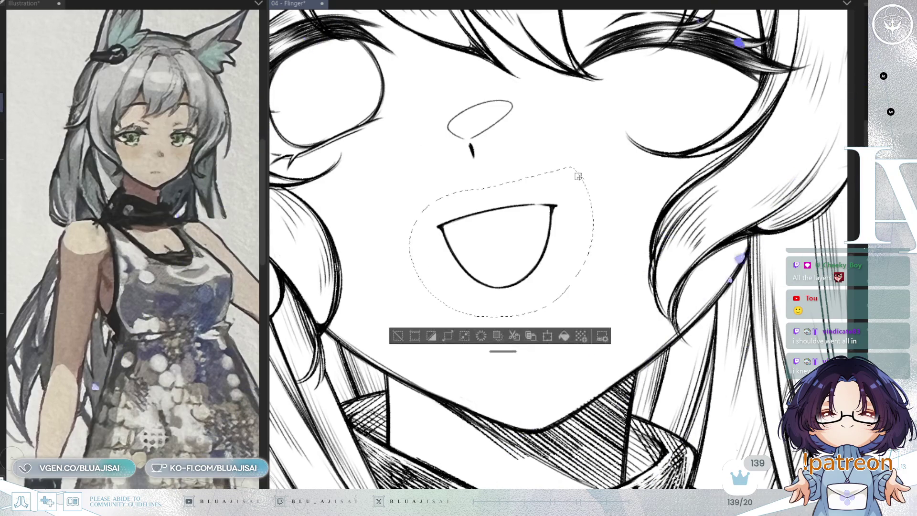
key(ctrl+t)
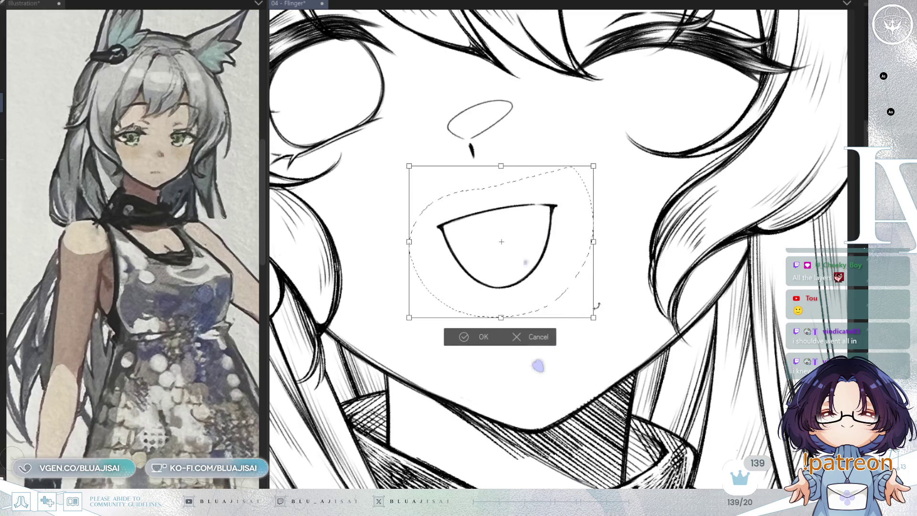
drag(595, 320, 602, 325)
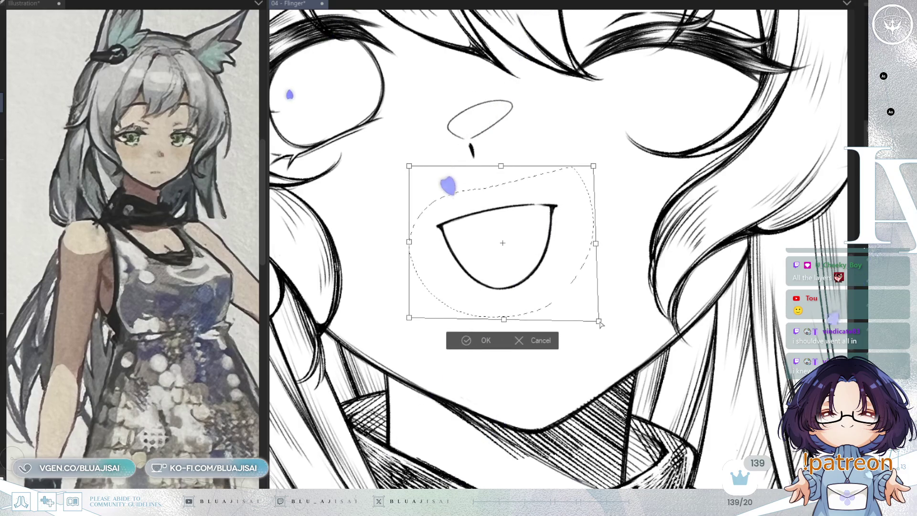
drag(596, 247, 594, 250)
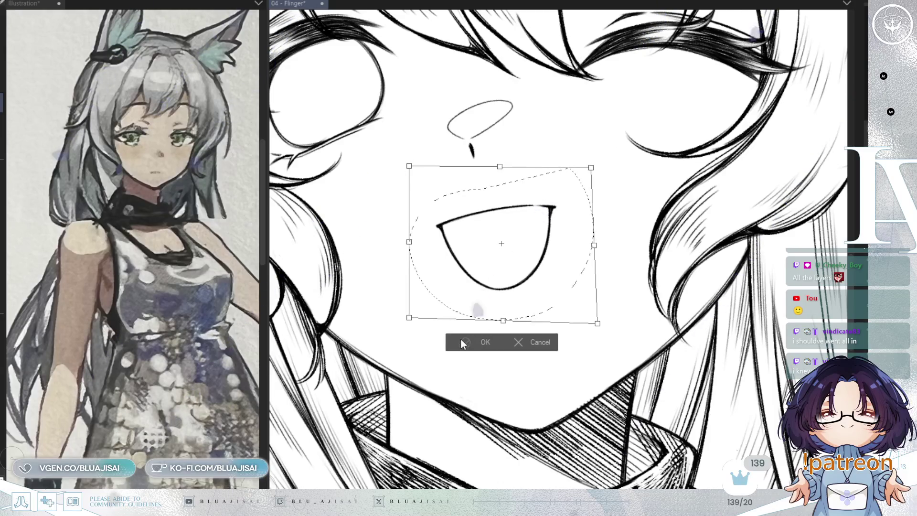
click(489, 344)
click(402, 342)
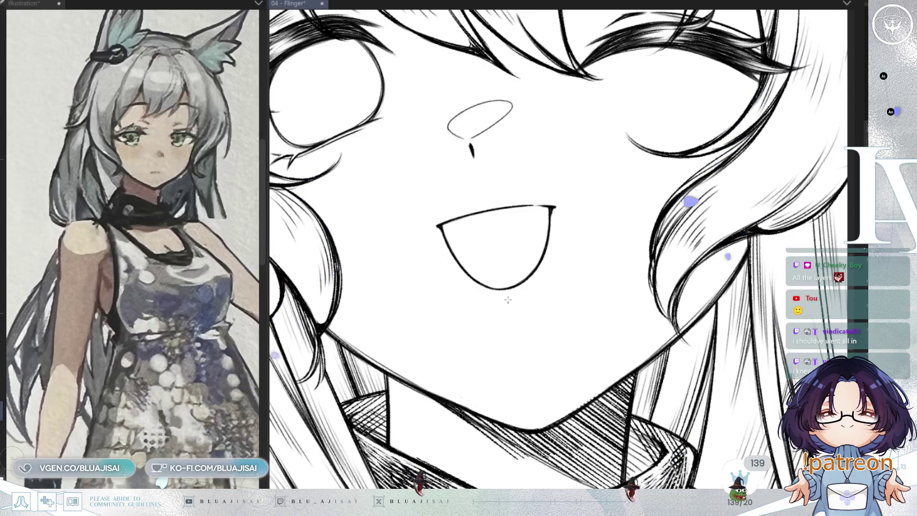
- Draw a vertical centre ruler through the mouth and an ellipse guide placed at the mouth's top
drag(509, 300, 486, 171)
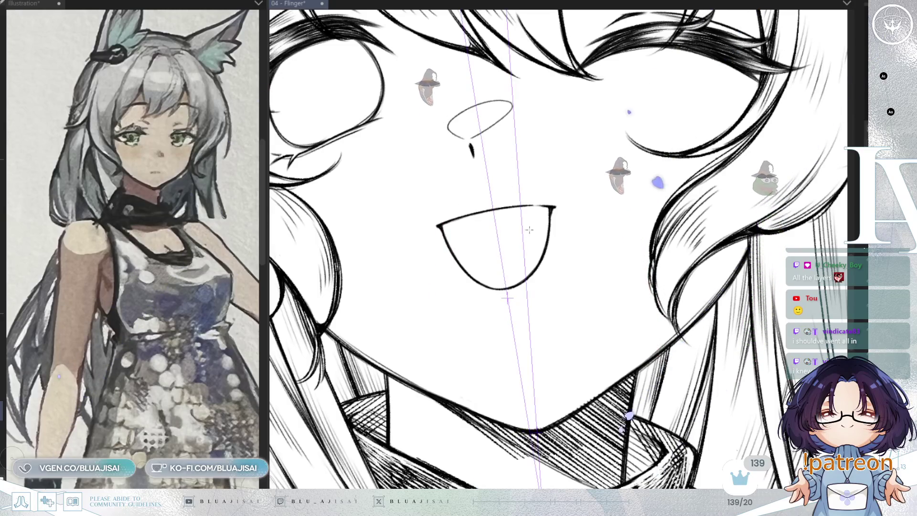
key(ctrl+z)
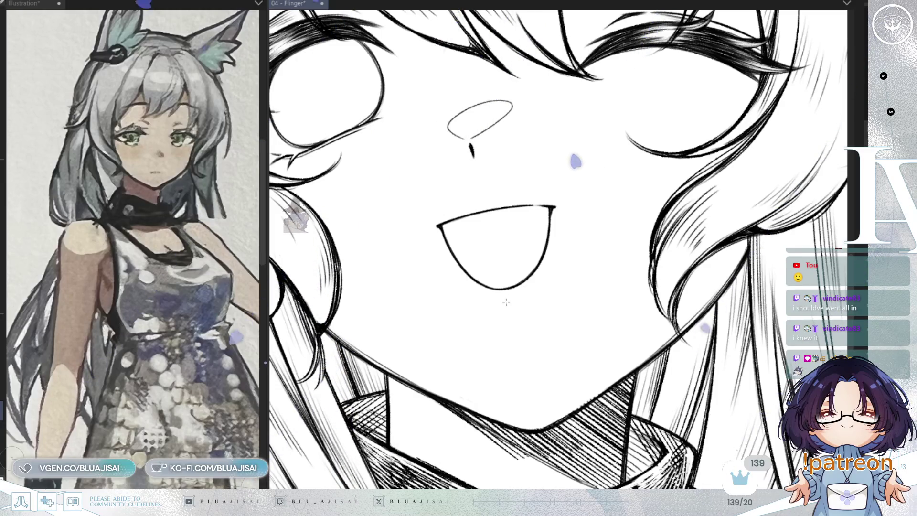
drag(490, 179, 510, 308)
mouse_move(409, 194)
mouse_down()
mouse_move(512, 246)
mouse_move(602, 258)
mouse_up()
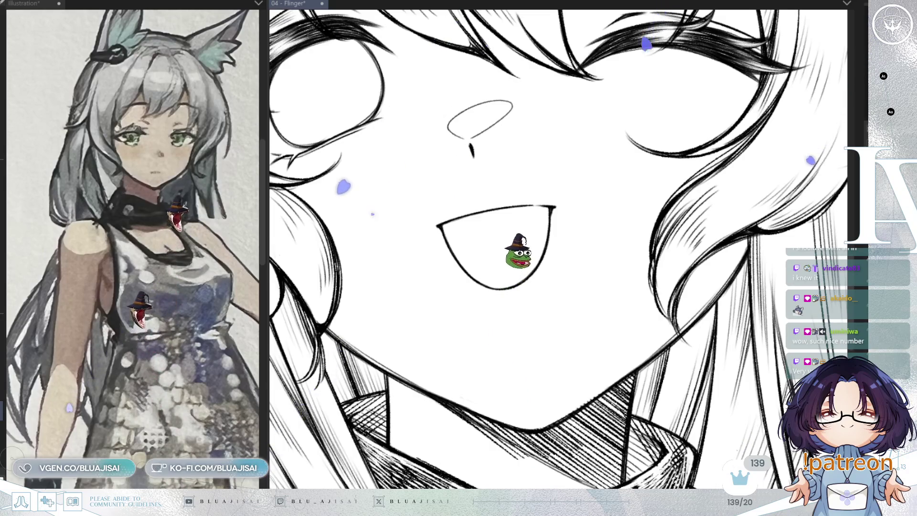
drag(490, 189, 509, 307)
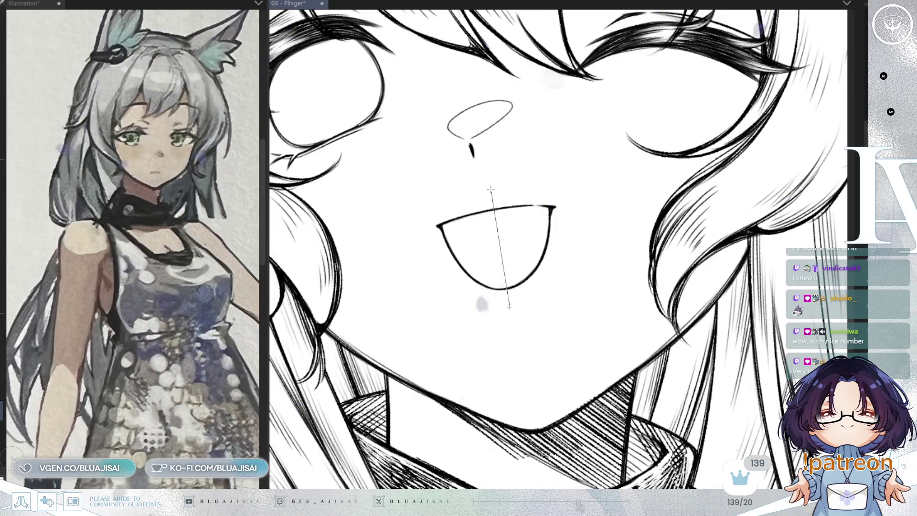
mouse_move(459, 215)
mouse_down()
mouse_move(481, 225)
mouse_move(536, 204)
mouse_move(480, 228)
mouse_move(543, 202)
mouse_move(499, 201)
mouse_move(531, 205)
mouse_move(573, 176)
mouse_move(558, 202)
mouse_move(584, 181)
mouse_up()
drag(453, 251, 485, 226)
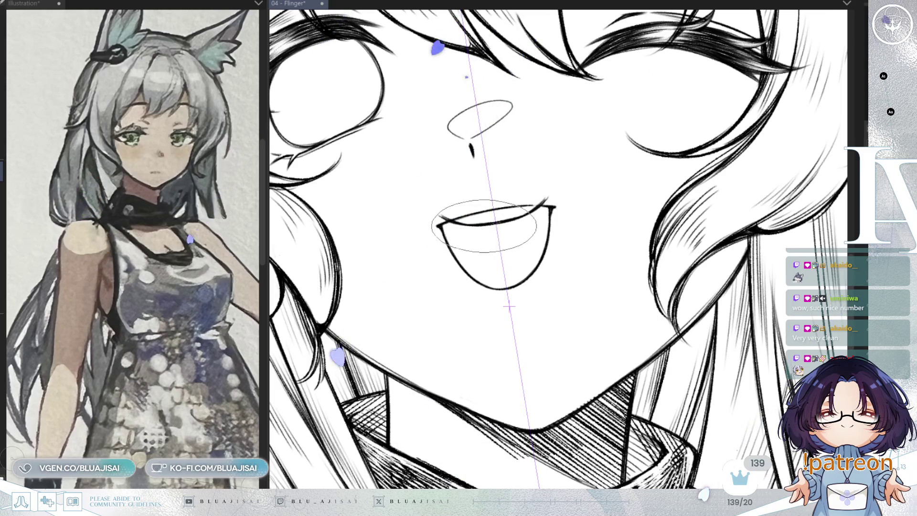
- Draw a curved upper mouth edge following the ellipse guide
drag(445, 268, 559, 251)
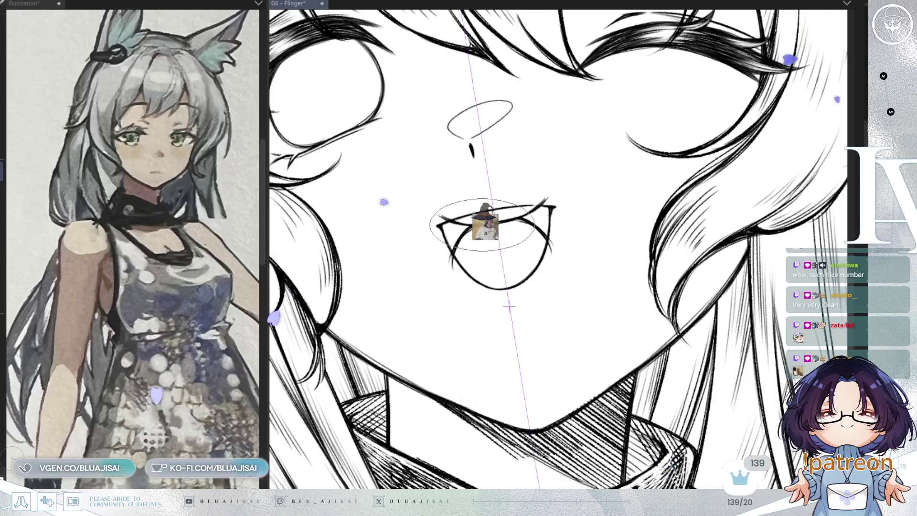
drag(510, 308, 543, 331)
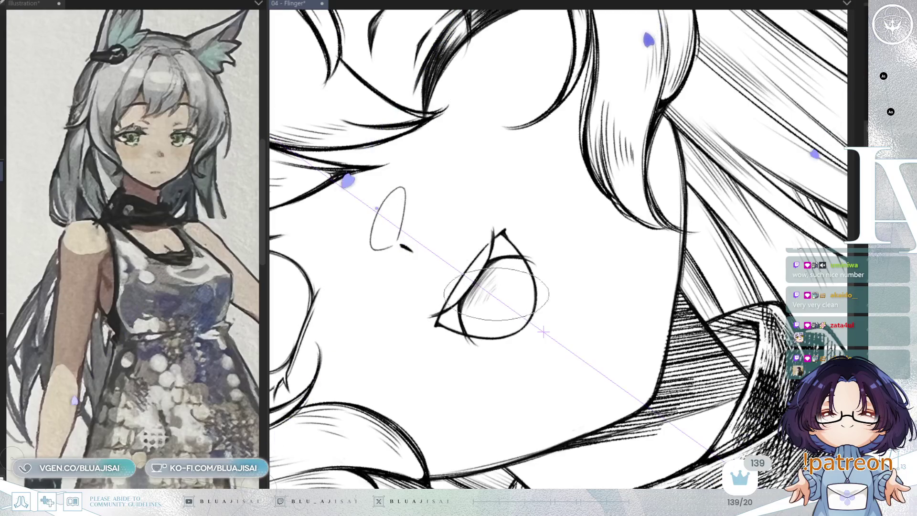
drag(463, 309, 611, 211)
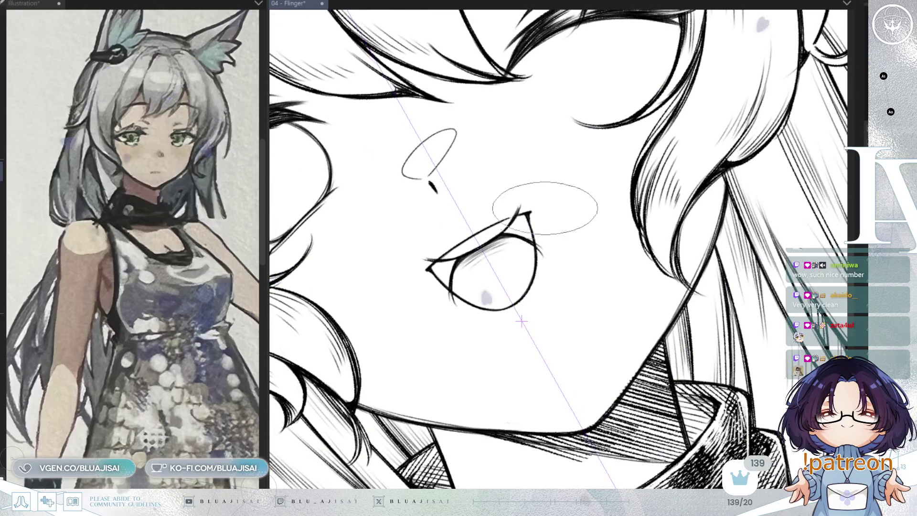
key(^)
key(^)
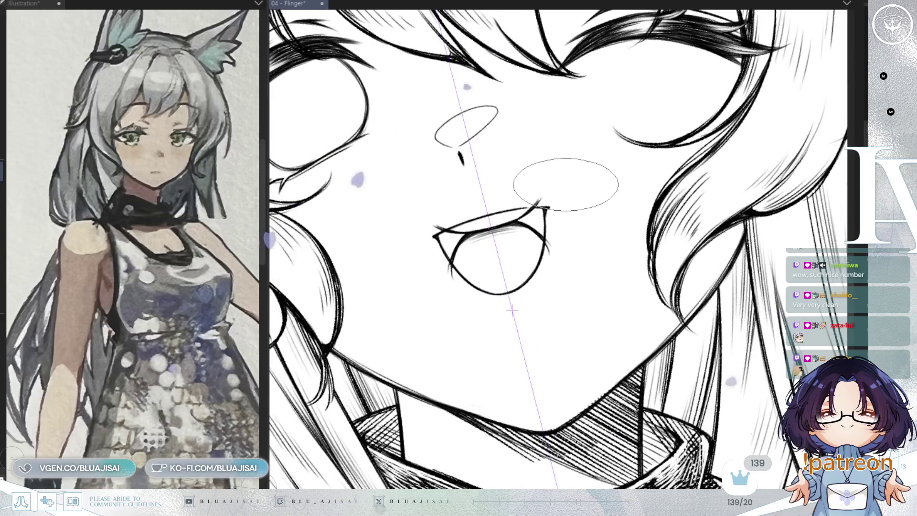
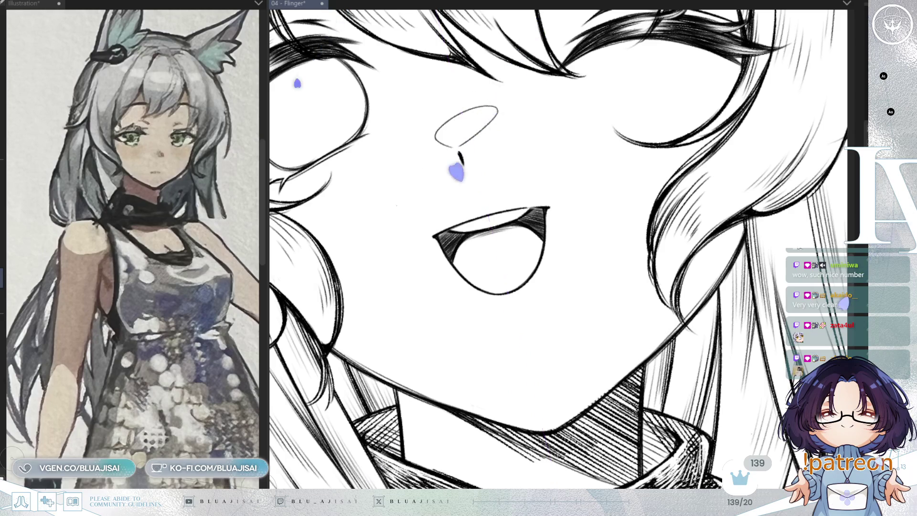
- Fit the whole fox-girl lineart on screen, mirror it to check balance, and save
key(ctrl+0)
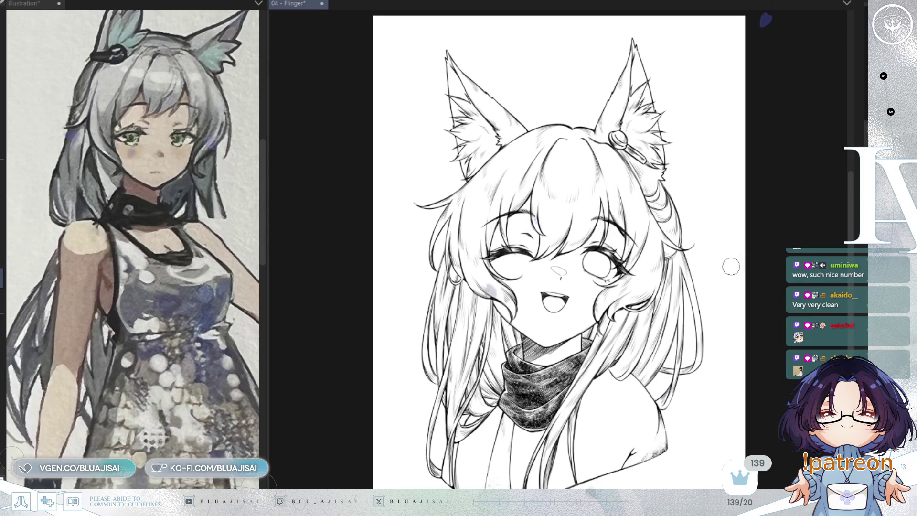
key(h)
key(h)
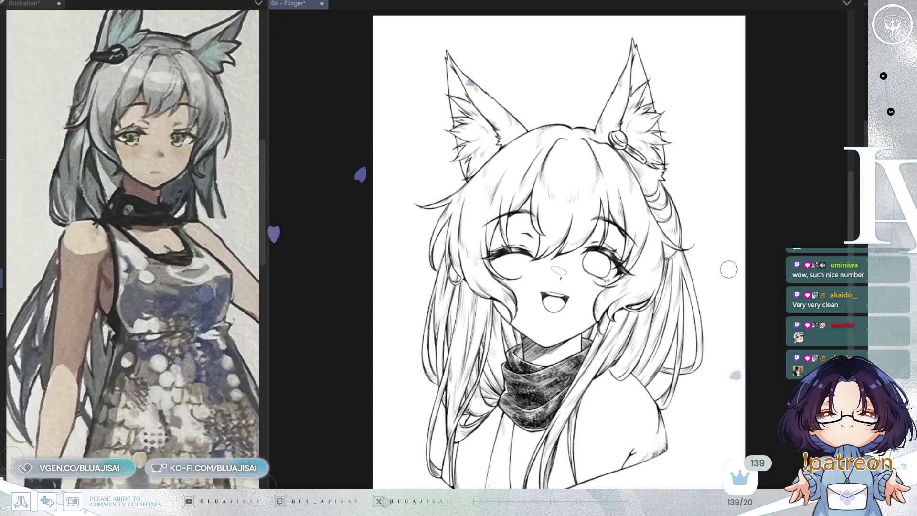
scroll(616, 317, up, 2)
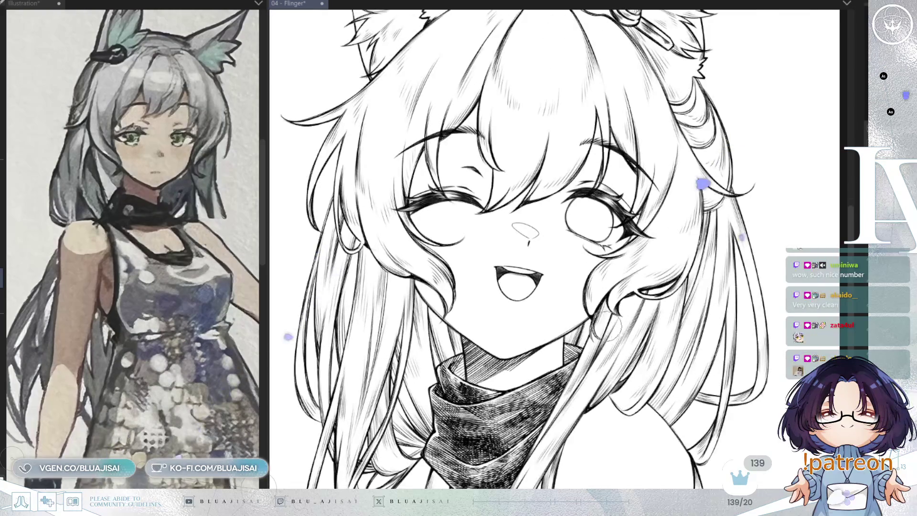
key(h)
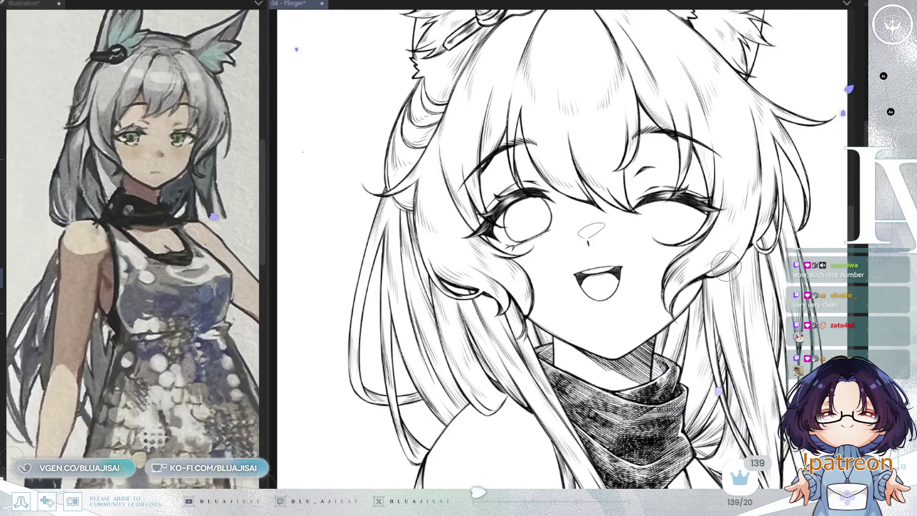
key(h)
key(h)
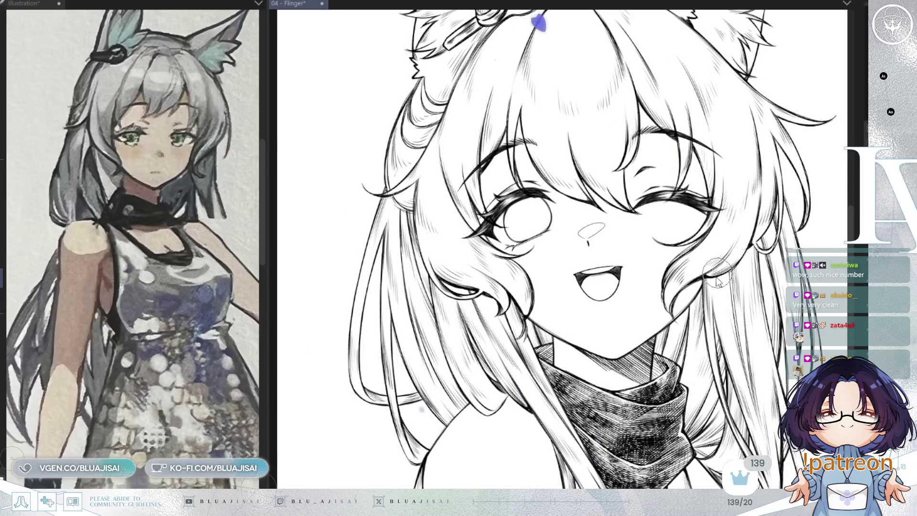
key(ctrl+s)
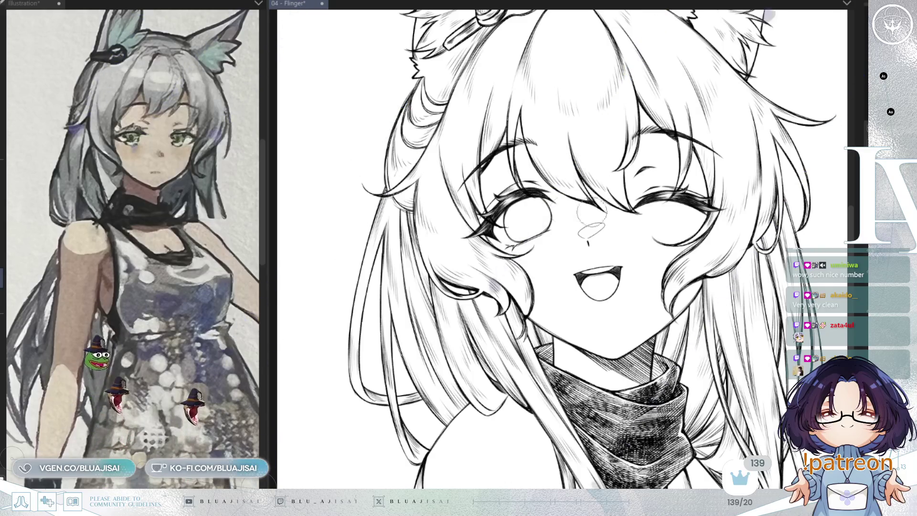
scroll(606, 210, up, 3)
- Skew the open eye by pulling its top-left corner out and top-right corner down
drag(636, 291, 614, 282)
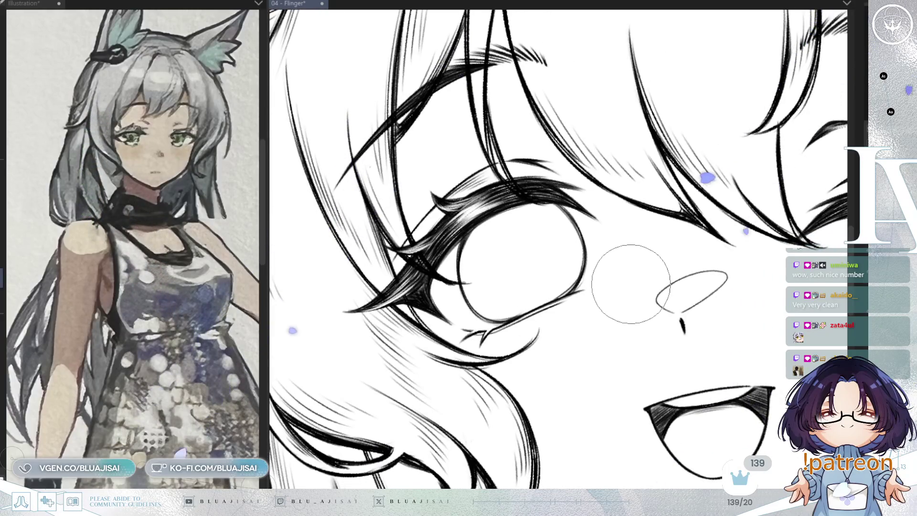
key(ctrl+t)
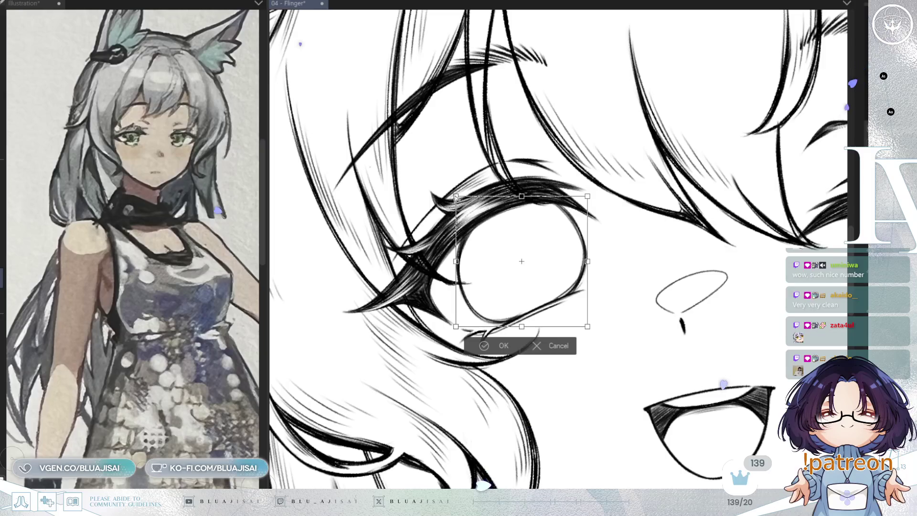
drag(456, 196, 451, 196)
drag(587, 196, 583, 204)
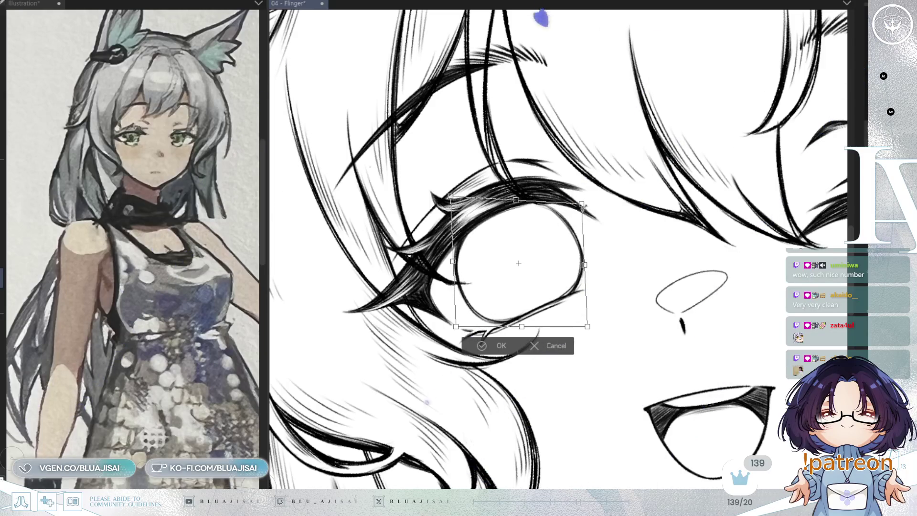
key(Return)
- Mirror and rotate the view onto the reshaped eye, then save the drawing
key(h)
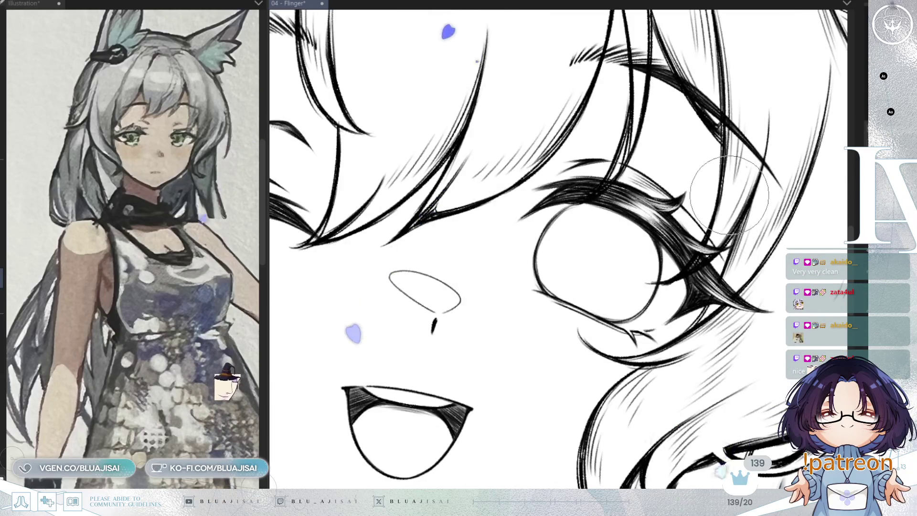
key(ctrl+plus)
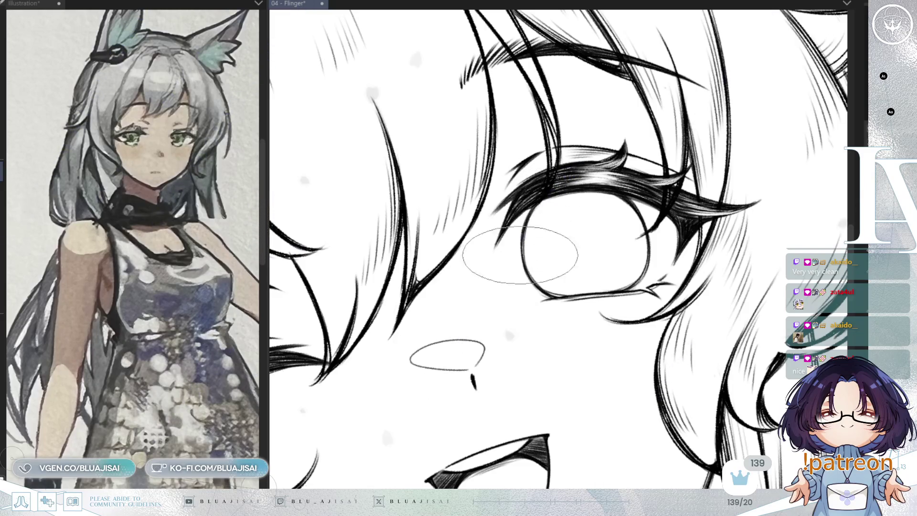
key(h)
key(4)
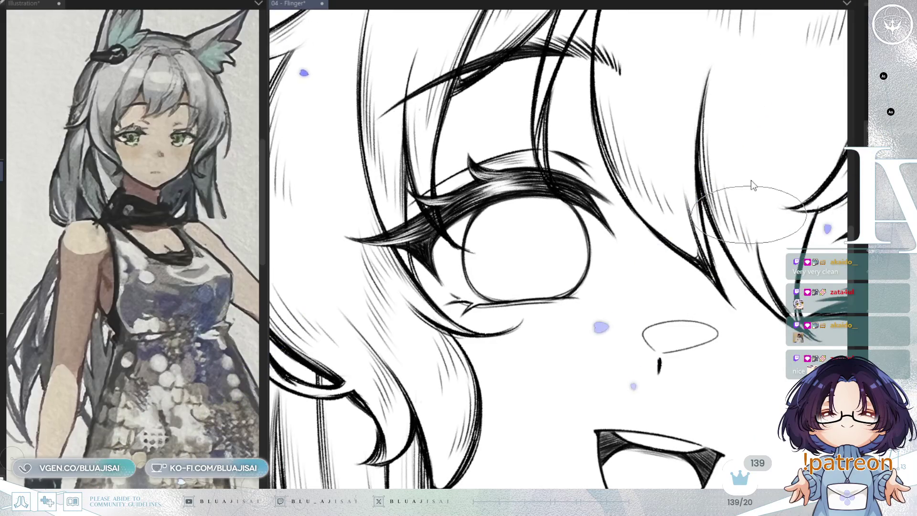
key(ctrl+s)
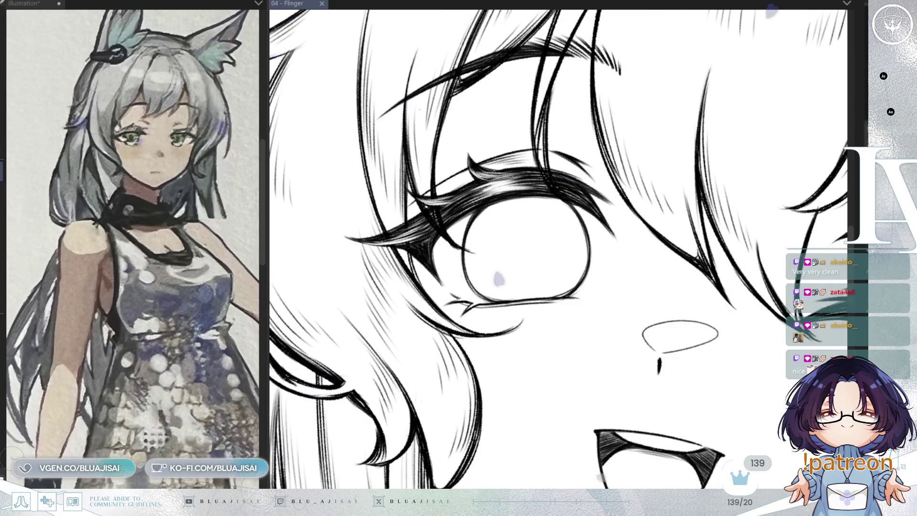
- Rotate and zoom the canvas view until the eye and its lashes sit level
scroll(456, 222, up, 5)
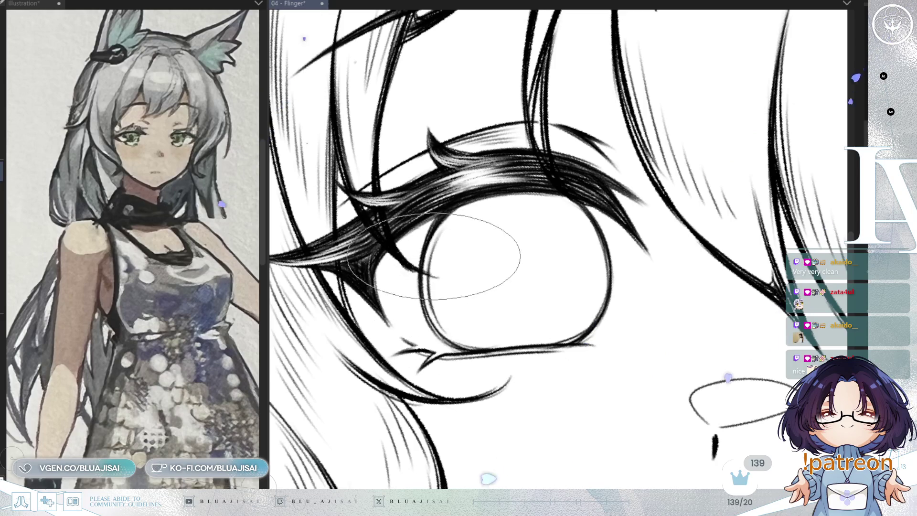
drag(435, 291, 440, 238)
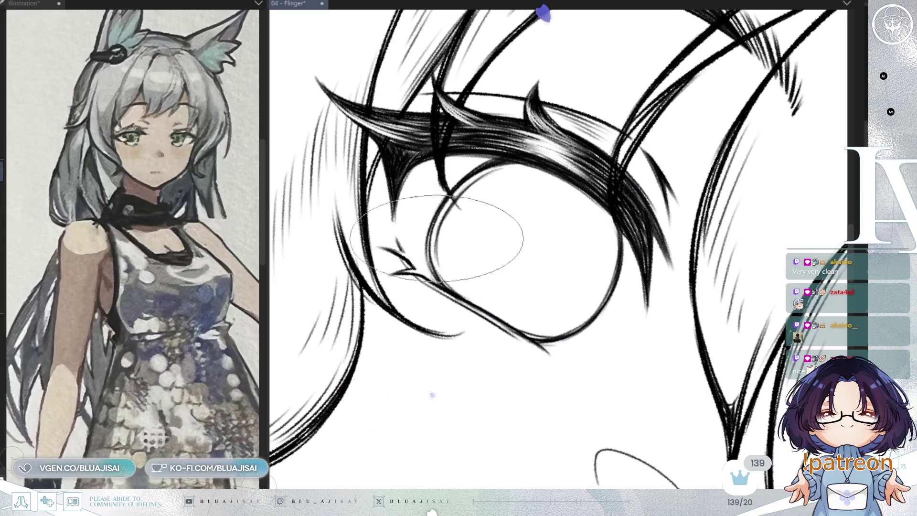
mouse_move(522, 204)
mouse_down()
mouse_move(454, 232)
mouse_move(491, 199)
mouse_up()
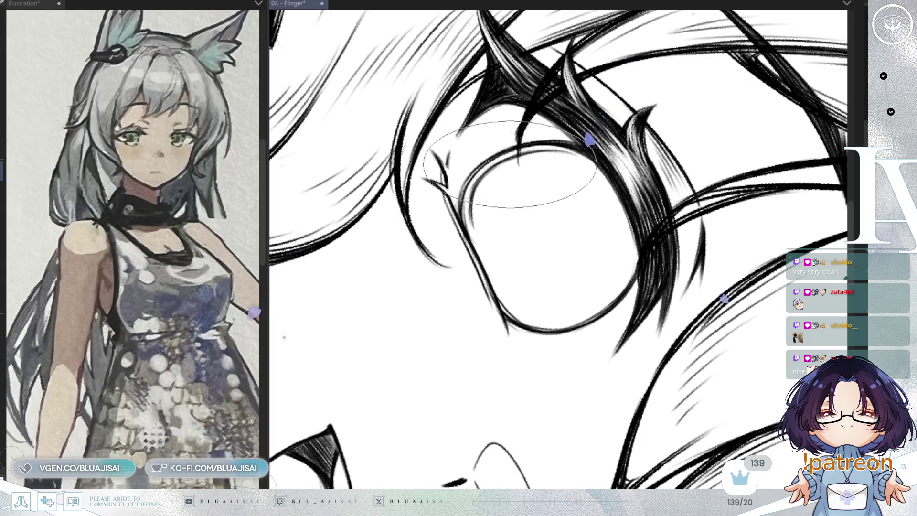
mouse_move(476, 178)
mouse_down()
mouse_move(502, 205)
mouse_move(467, 250)
mouse_move(492, 242)
mouse_move(440, 229)
mouse_up()
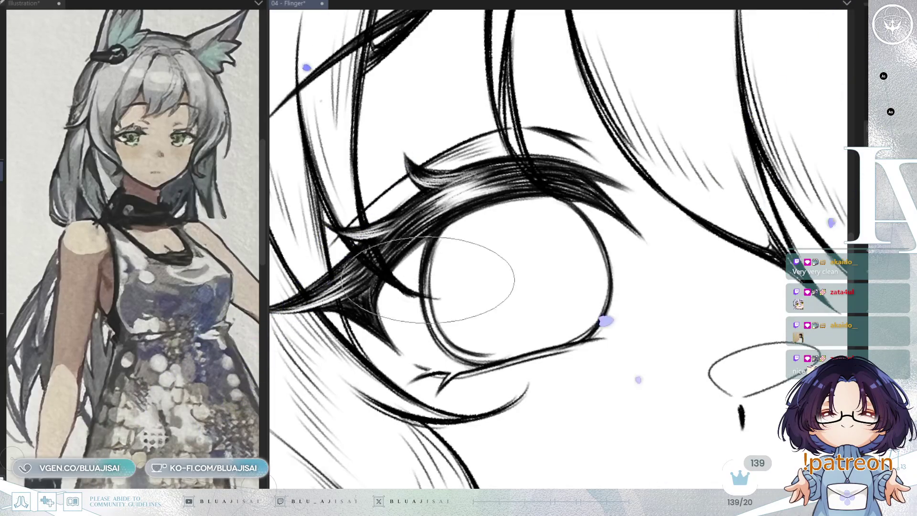
key(m)
mouse_move(614, 152)
mouse_down()
mouse_move(531, 215)
mouse_move(523, 235)
mouse_up()
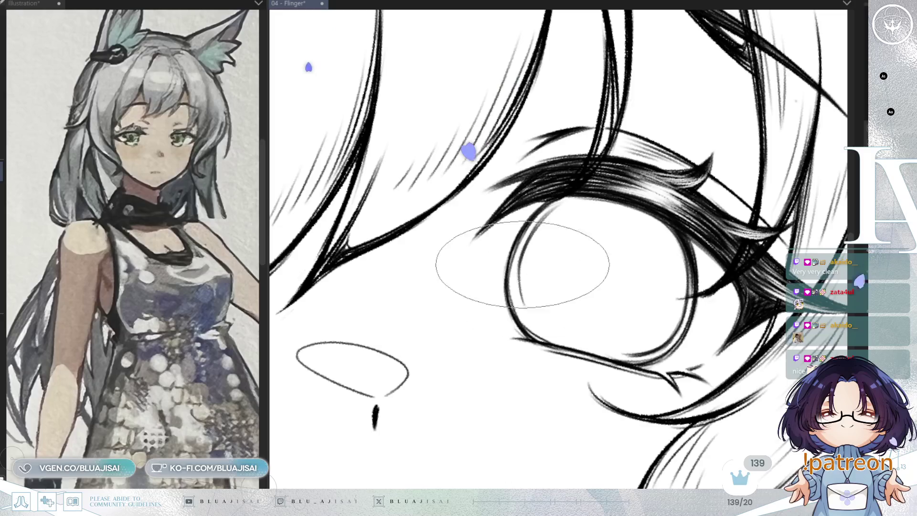
mouse_move(529, 318)
mouse_down()
mouse_move(590, 200)
mouse_move(547, 189)
mouse_up()
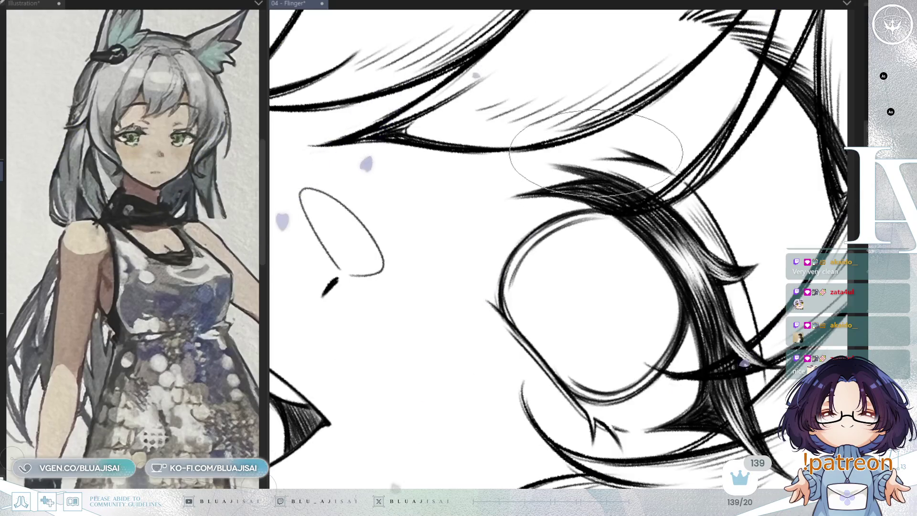
drag(523, 297, 516, 270)
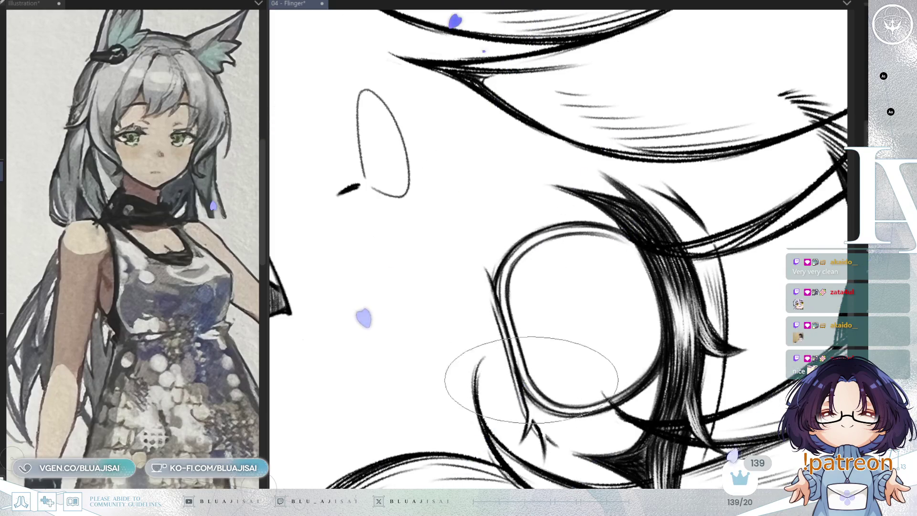
scroll(543, 348, up, 3)
drag(629, 203, 526, 239)
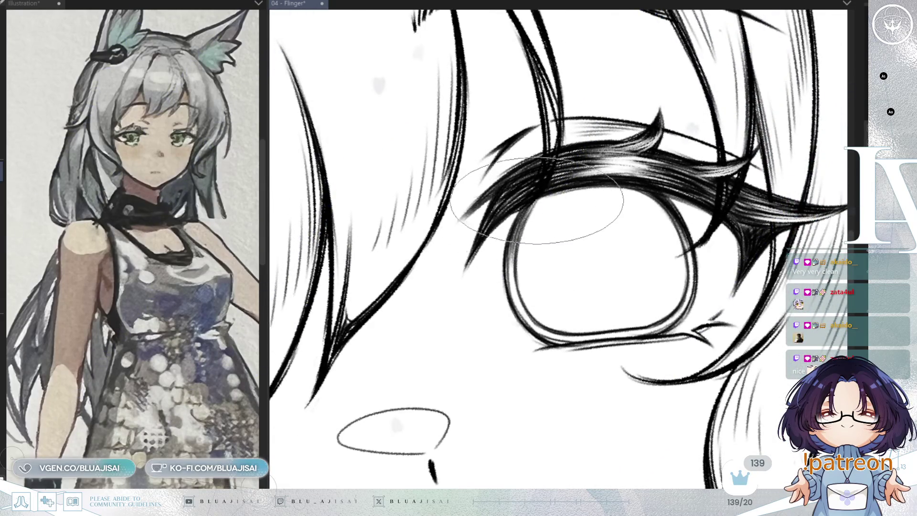
mouse_move(573, 205)
mouse_down()
mouse_move(586, 180)
mouse_move(564, 182)
mouse_up()
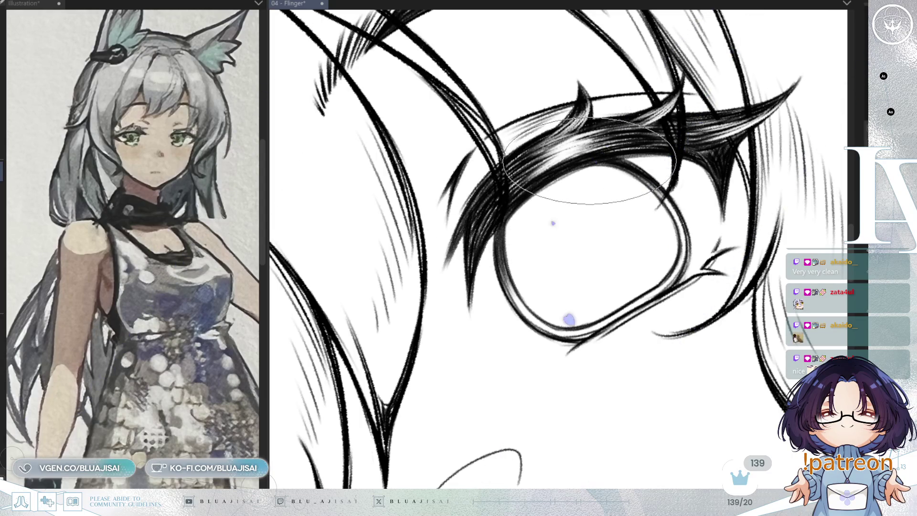
drag(589, 161, 521, 212)
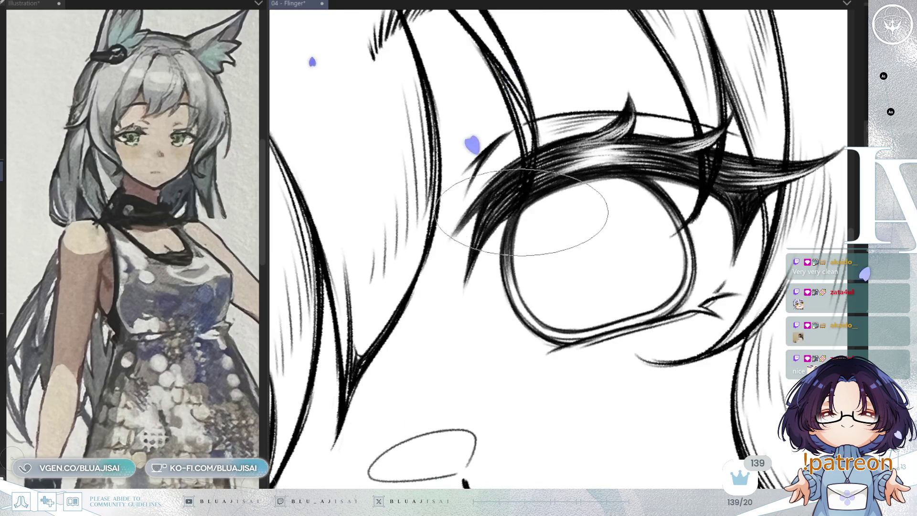
mouse_move(492, 265)
mouse_down()
mouse_move(530, 224)
mouse_move(688, 162)
mouse_up()
- Double the brush size and hatch the upper eye beneath the lashes
key(bracketright)
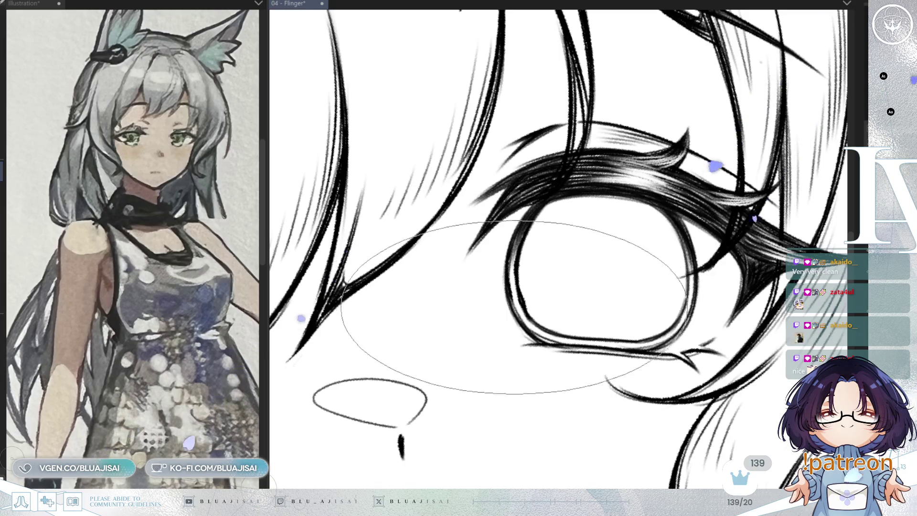
key(h)
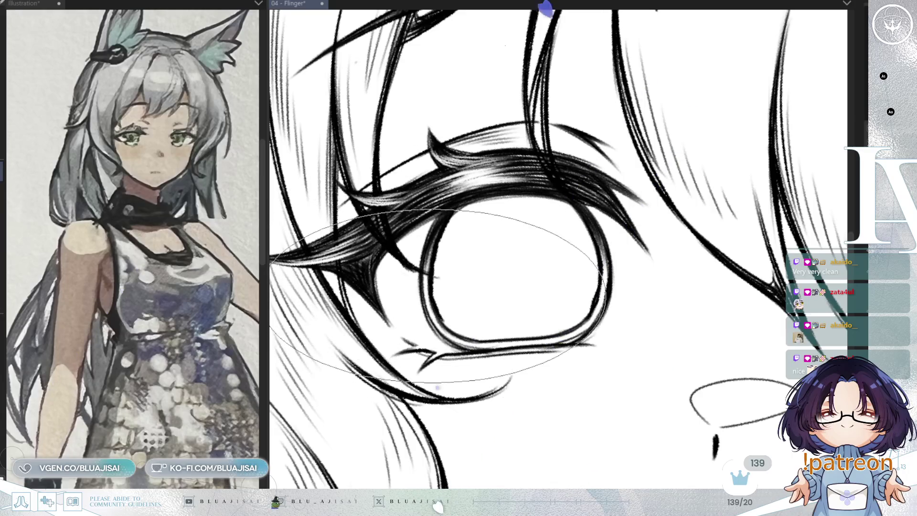
drag(501, 312, 525, 387)
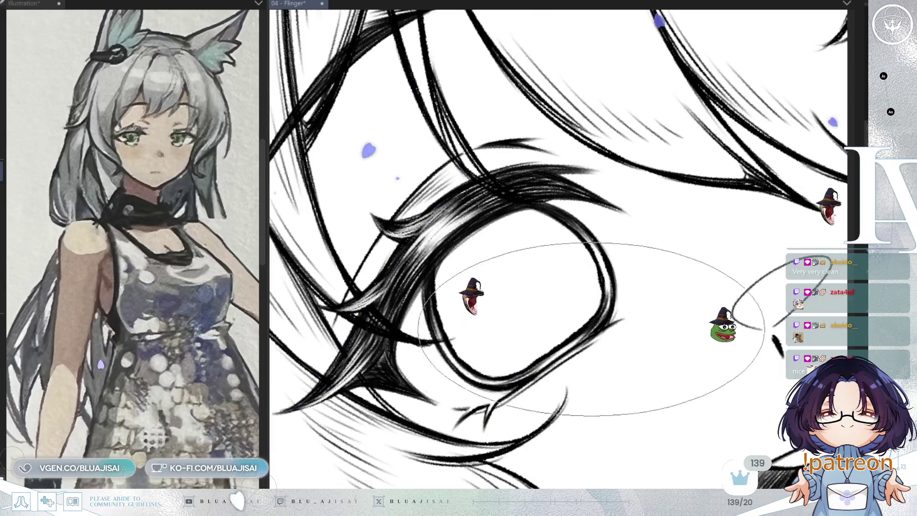
key(minus)
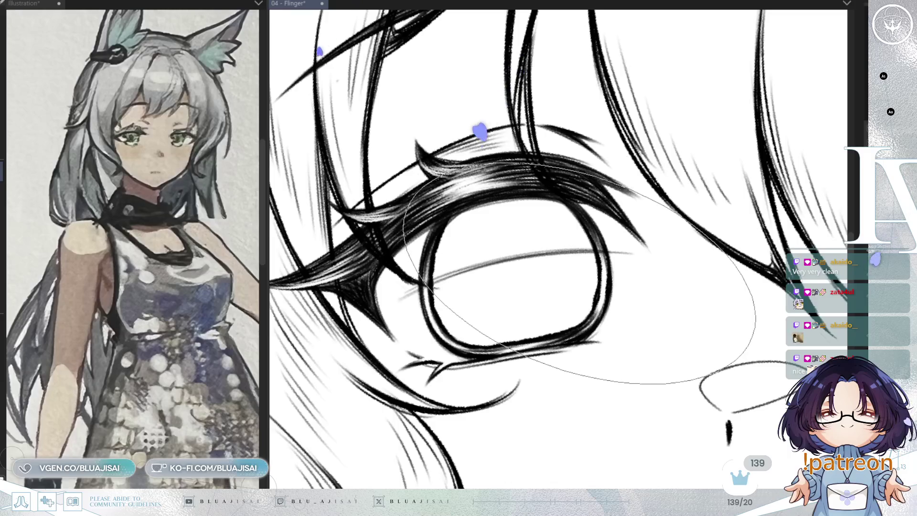
key(minus)
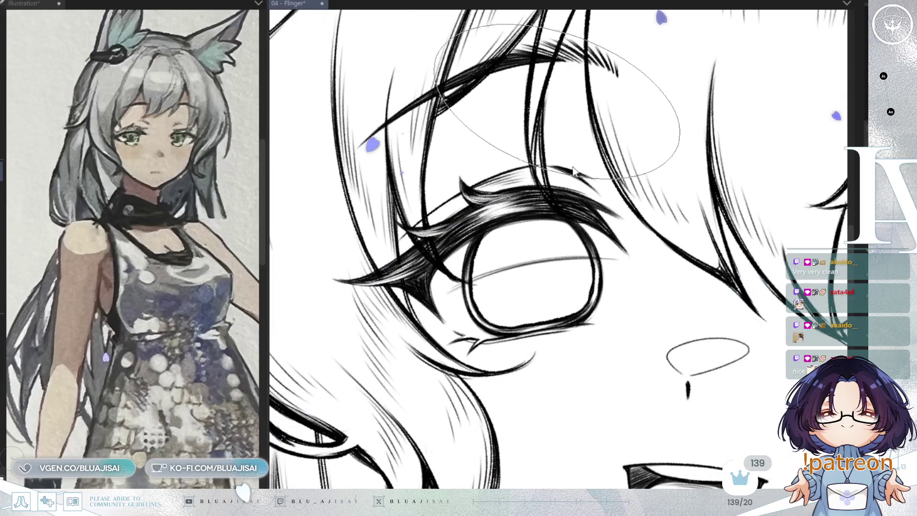
mouse_move(540, 227)
mouse_down()
mouse_move(526, 239)
mouse_move(459, 230)
mouse_move(573, 225)
mouse_move(497, 226)
mouse_move(621, 239)
mouse_move(550, 234)
mouse_move(478, 268)
mouse_move(454, 258)
mouse_move(477, 267)
mouse_move(510, 251)
mouse_move(584, 250)
mouse_move(444, 310)
mouse_move(516, 277)
mouse_move(430, 301)
mouse_move(402, 324)
mouse_move(454, 287)
mouse_move(411, 323)
mouse_up()
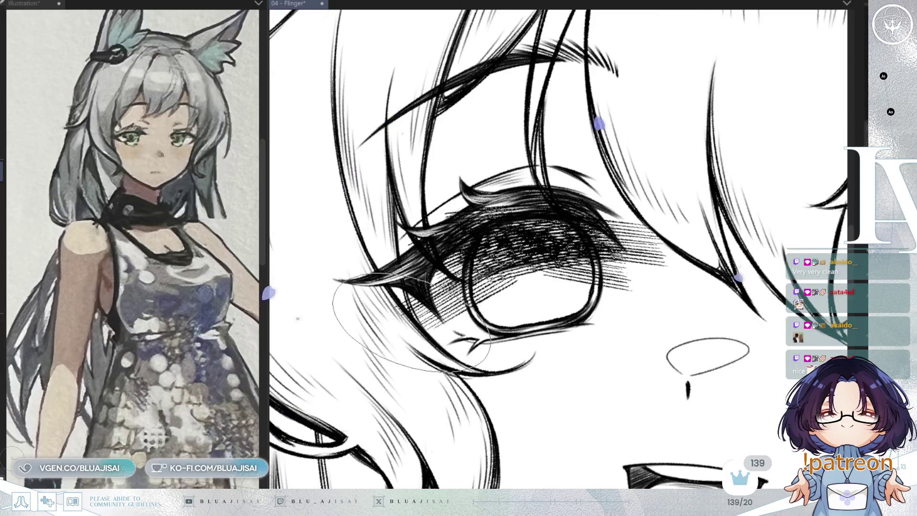
- Redo the eye shading with dense hatching, extending it under the eye's right side
key(ctrl+z)
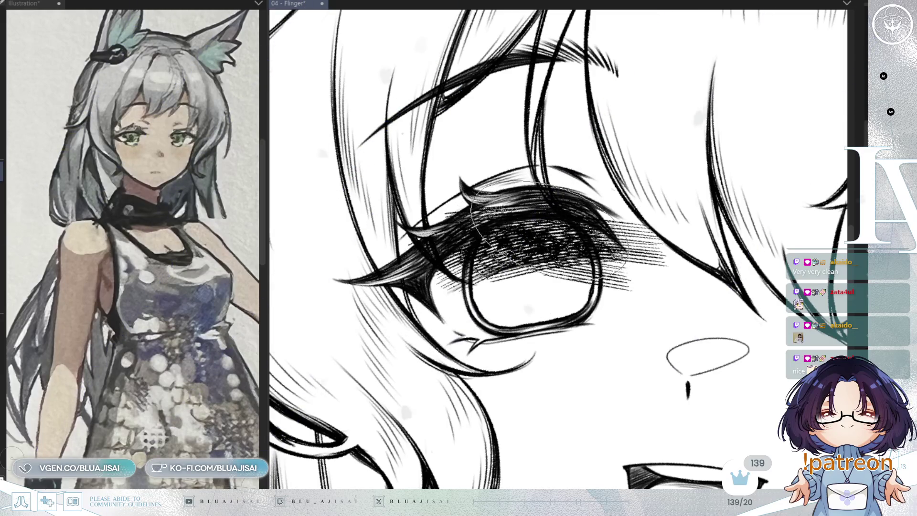
mouse_move(510, 264)
mouse_down()
mouse_move(473, 296)
mouse_move(482, 205)
mouse_move(550, 206)
mouse_move(571, 248)
mouse_move(430, 296)
mouse_move(454, 277)
mouse_move(594, 225)
mouse_up()
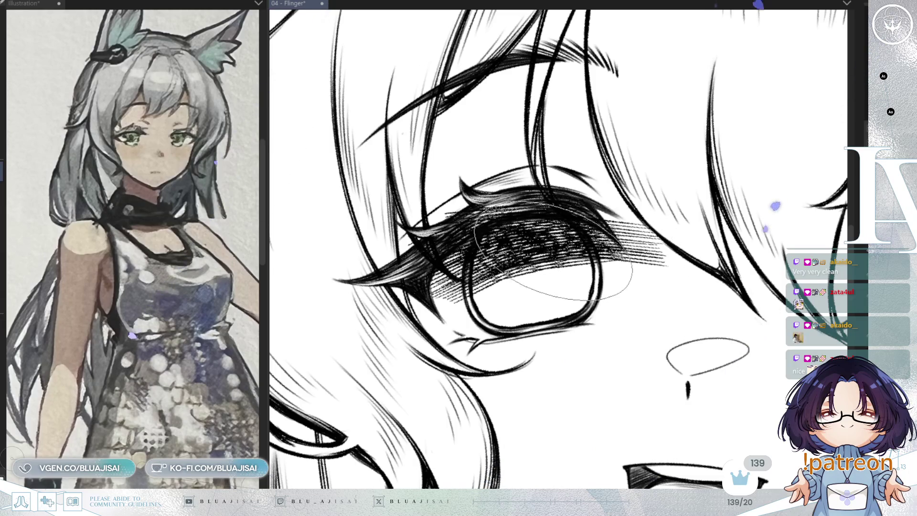
drag(554, 253, 622, 282)
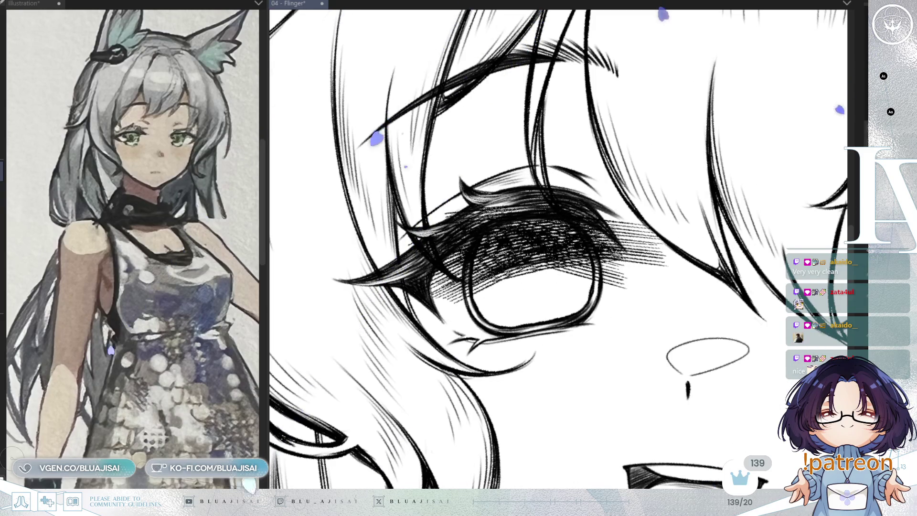
key(-)
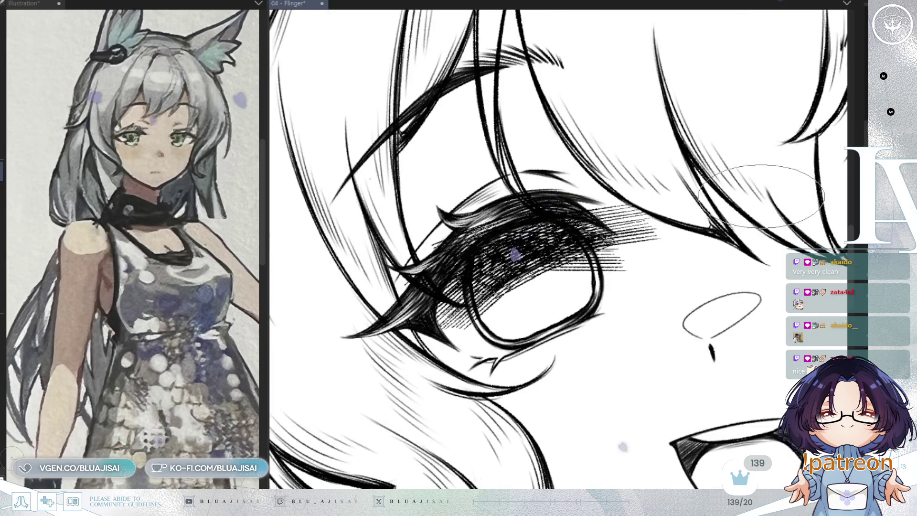
key(m)
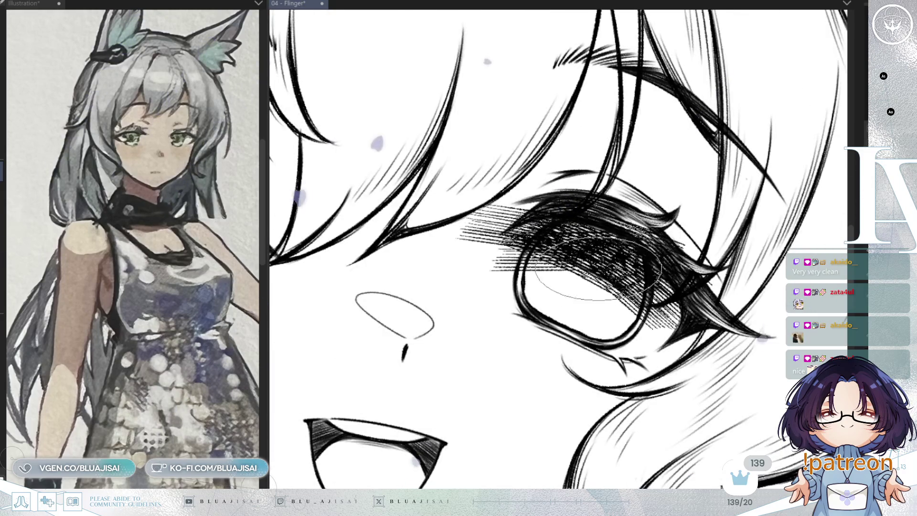
- Draw the iris oval and outline it around a solid black pupil
drag(583, 274, 575, 301)
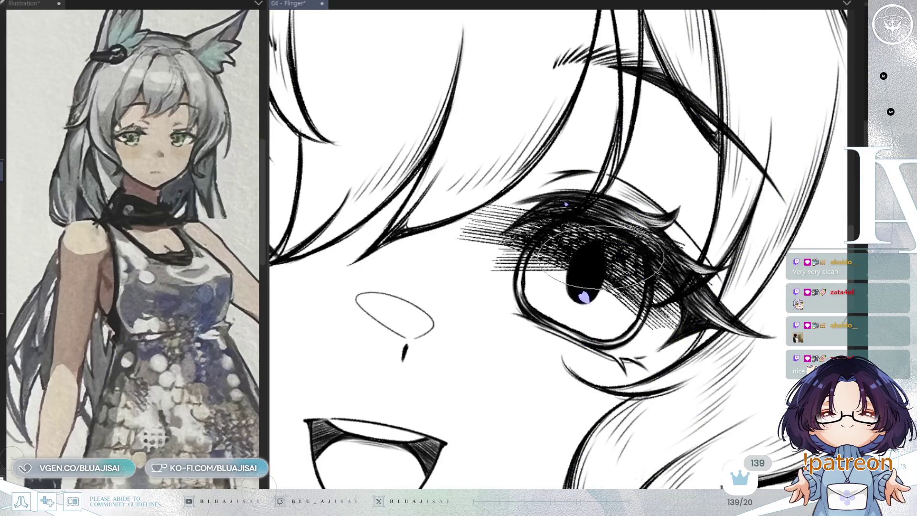
drag(587, 245, 530, 222)
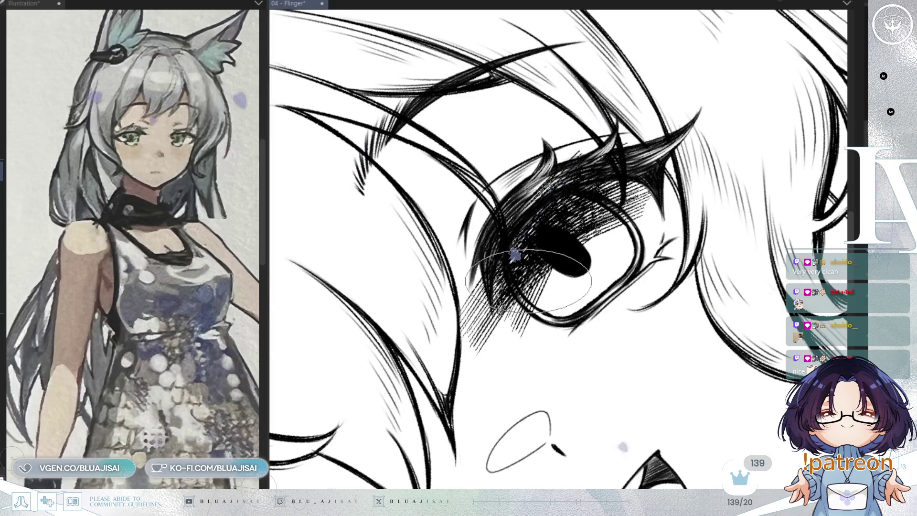
drag(564, 253, 507, 224)
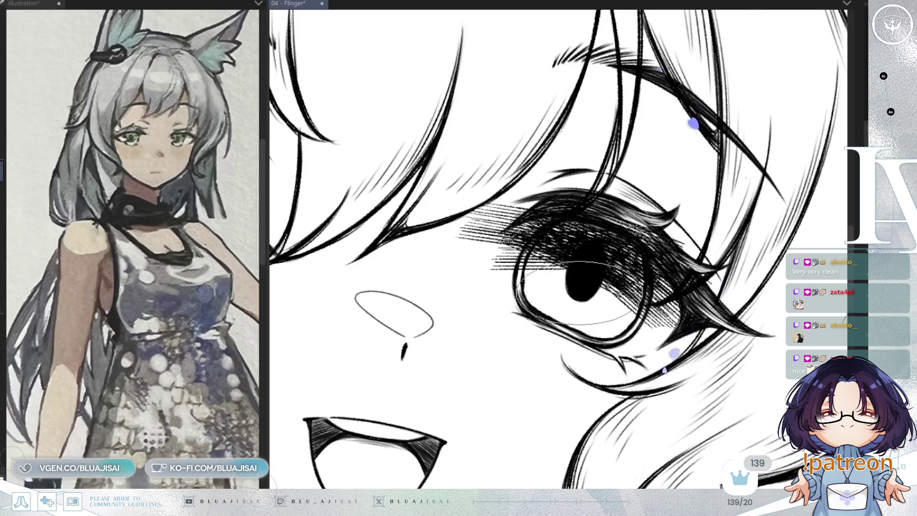
key(h)
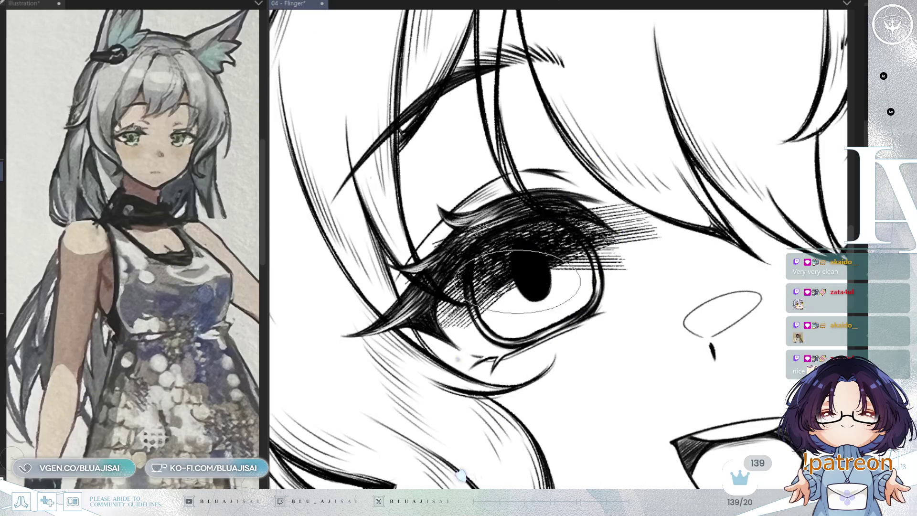
drag(579, 292, 581, 315)
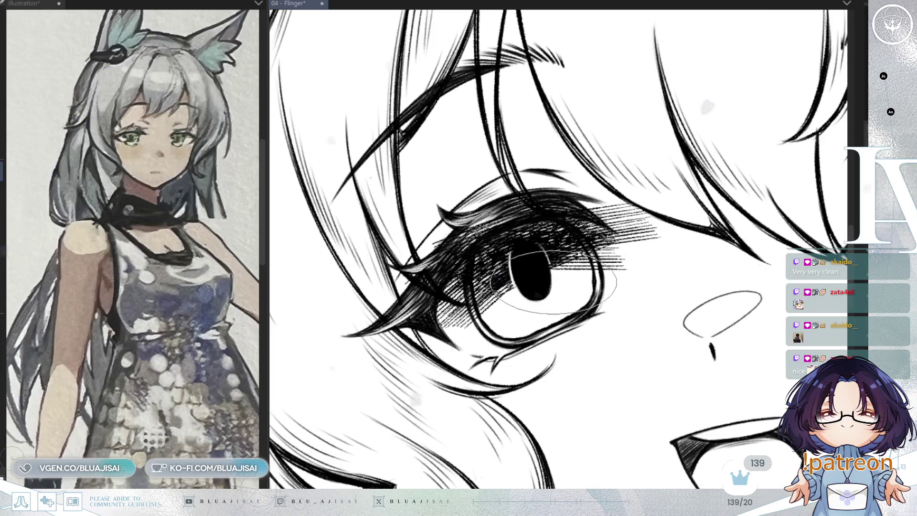
key(h)
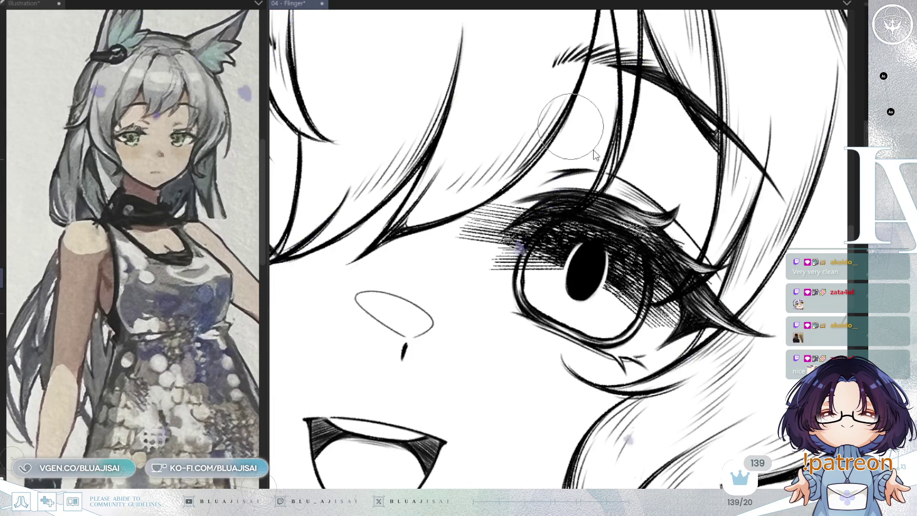
scroll(549, 225, up, 1)
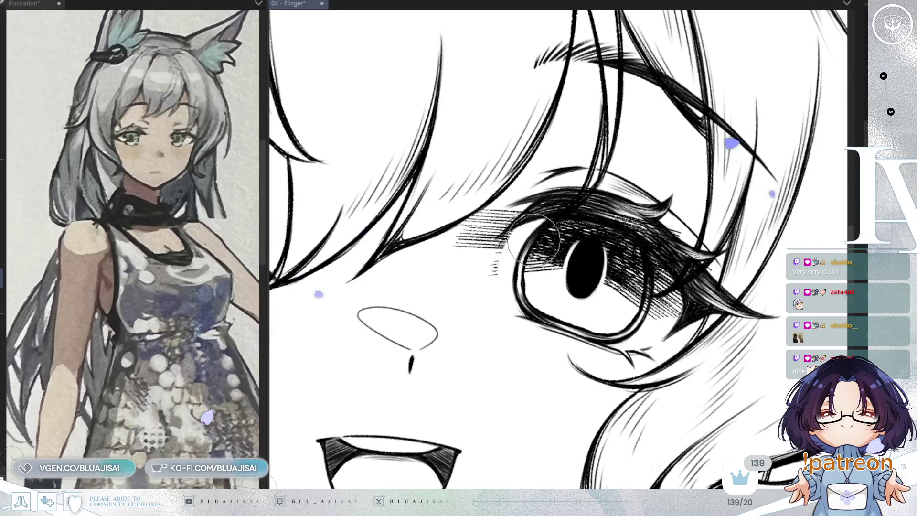
- Undo and redo strokes to leave lighter hatching left of the eye and on the iris's right
key(ctrl+z)
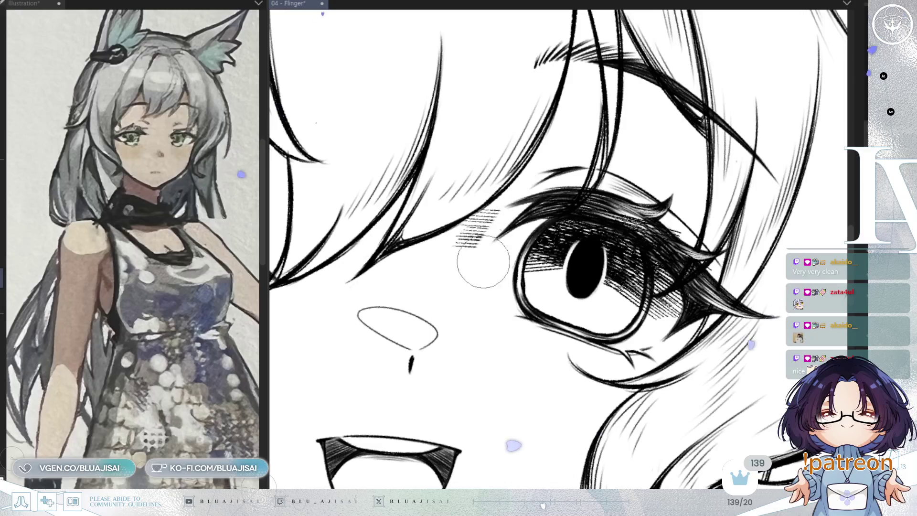
key(h)
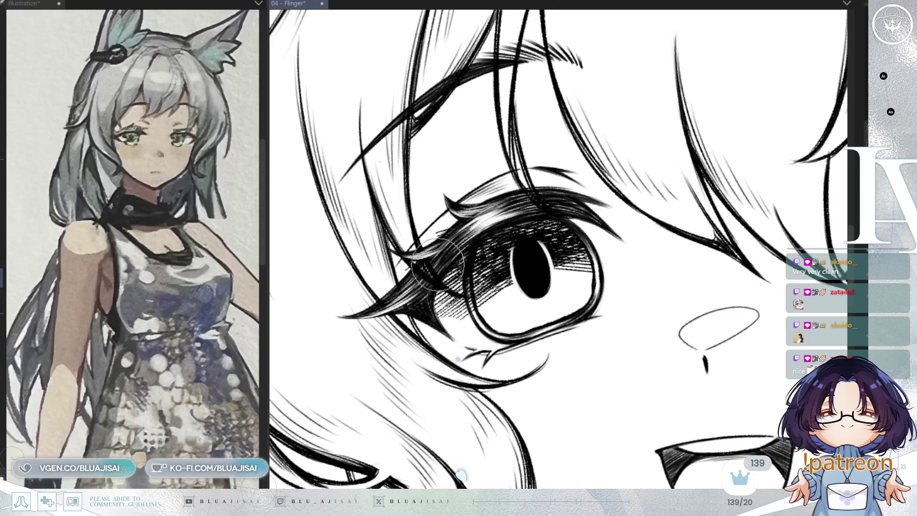
key(ctrl+z)
key(ctrl+z)
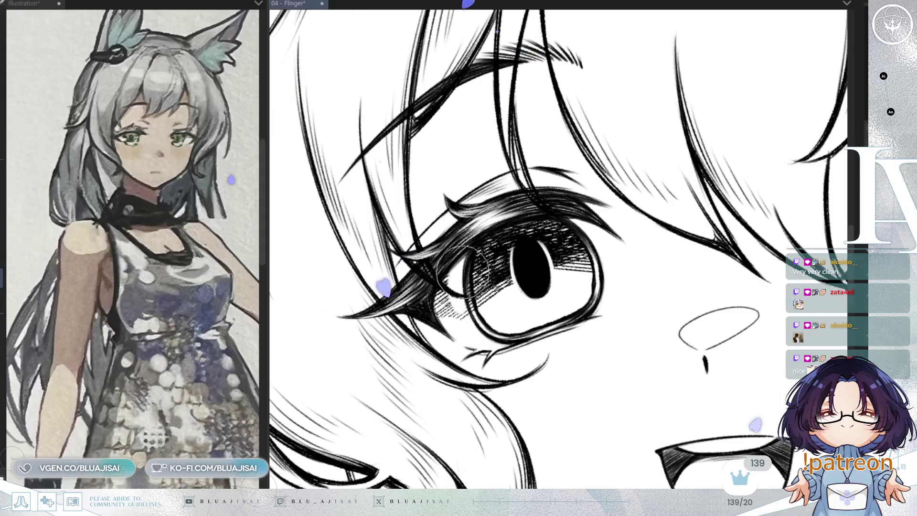
key(ctrl+y)
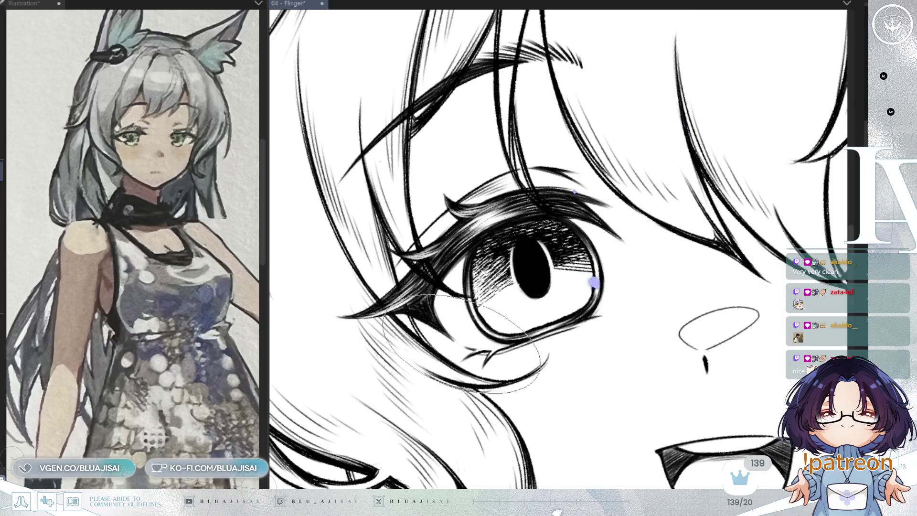
key(ctrl+z)
key(ctrl+y)
key(ctrl+z)
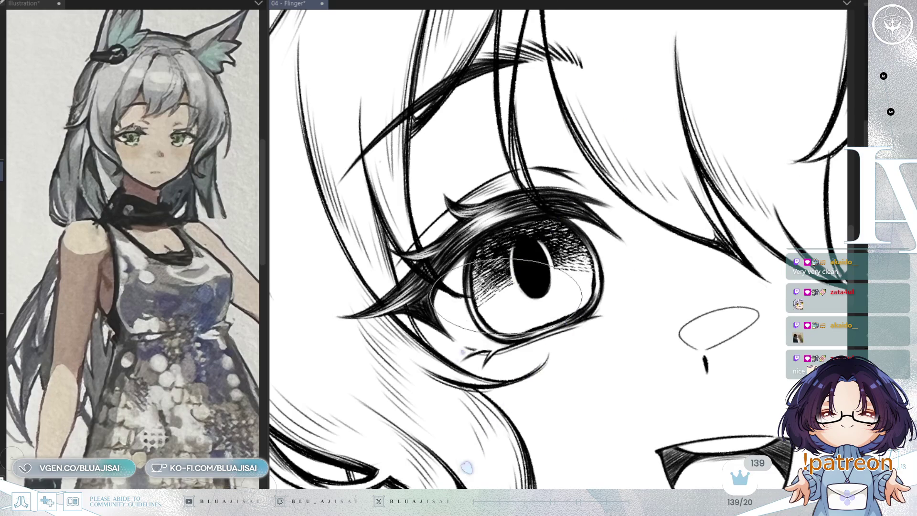
- Turn the view around the eye for the lower-iris tick strokes, then set it upright
key(asciicircum)
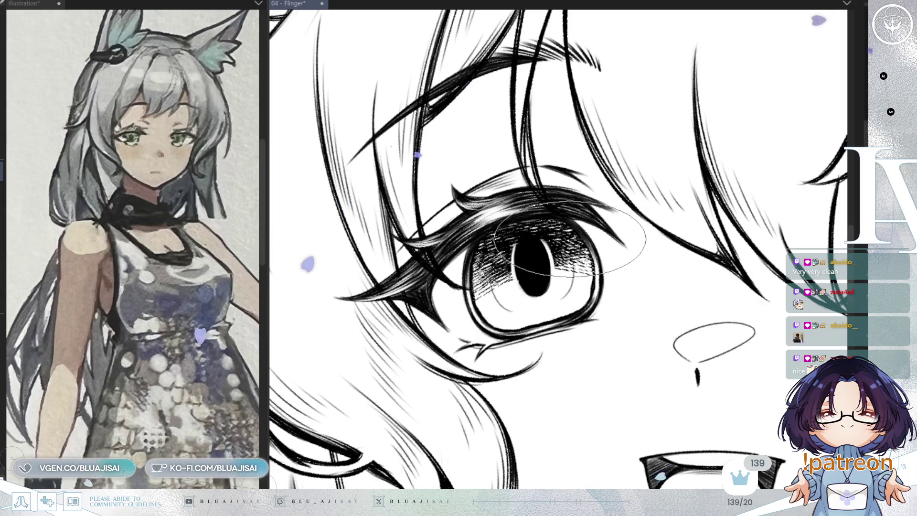
key(minus)
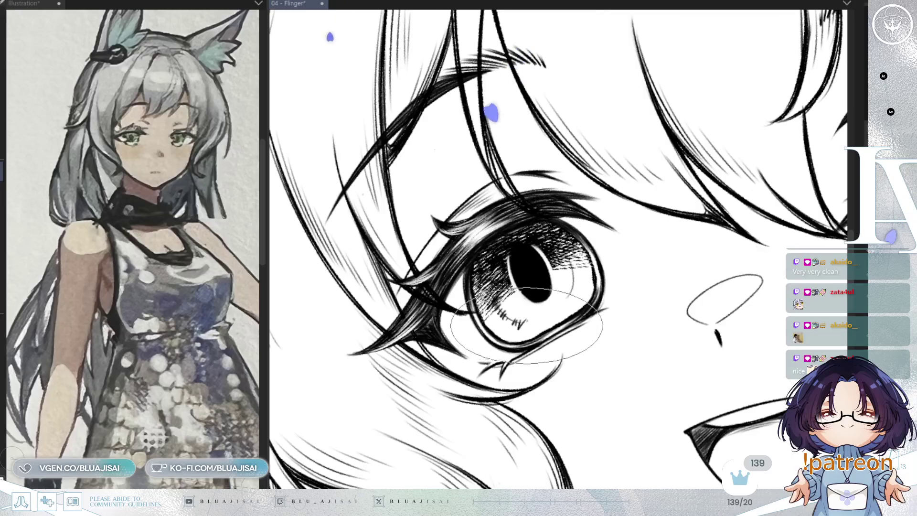
key(minus)
key(minus)
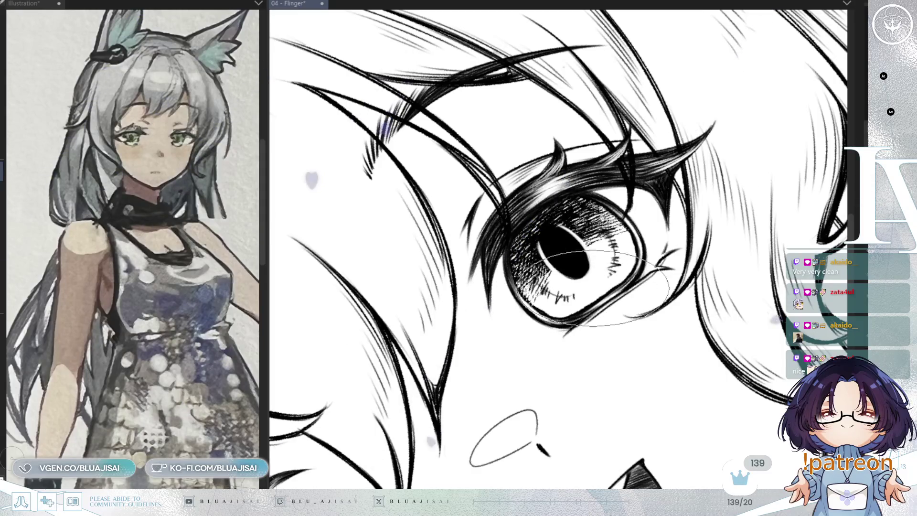
key(minus)
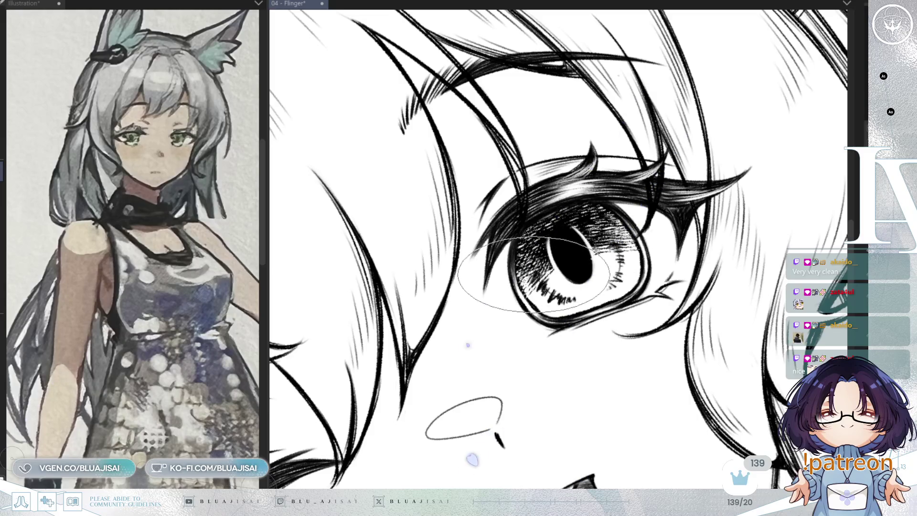
mouse_move(532, 38)
mouse_down()
mouse_move(446, 189)
mouse_move(434, 52)
mouse_up()
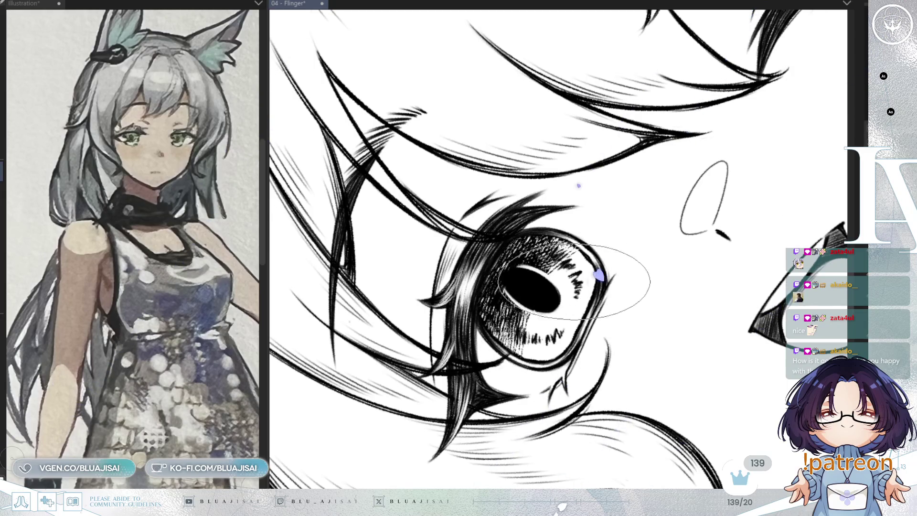
key(ctrl+at)
- Zoom in and out on the face and mirror it to check the hatched iris
scroll(660, 214, up, 1)
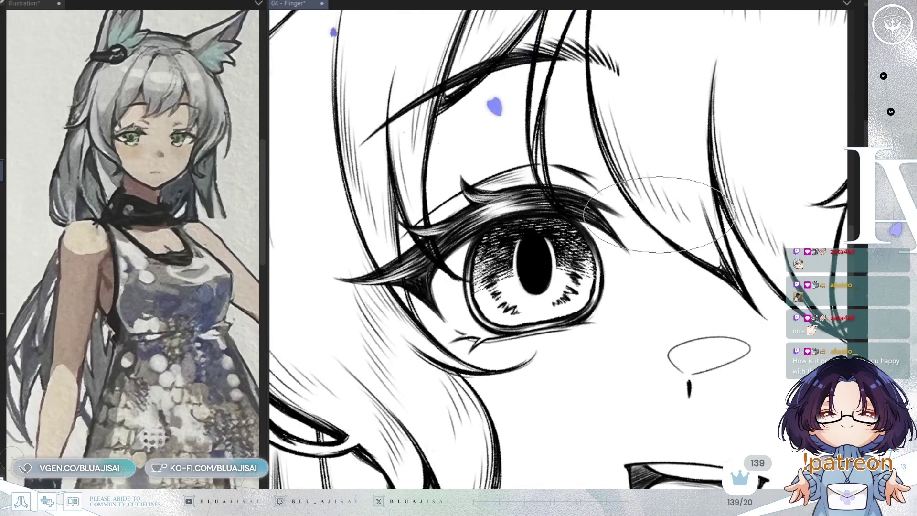
scroll(660, 214, down, 3)
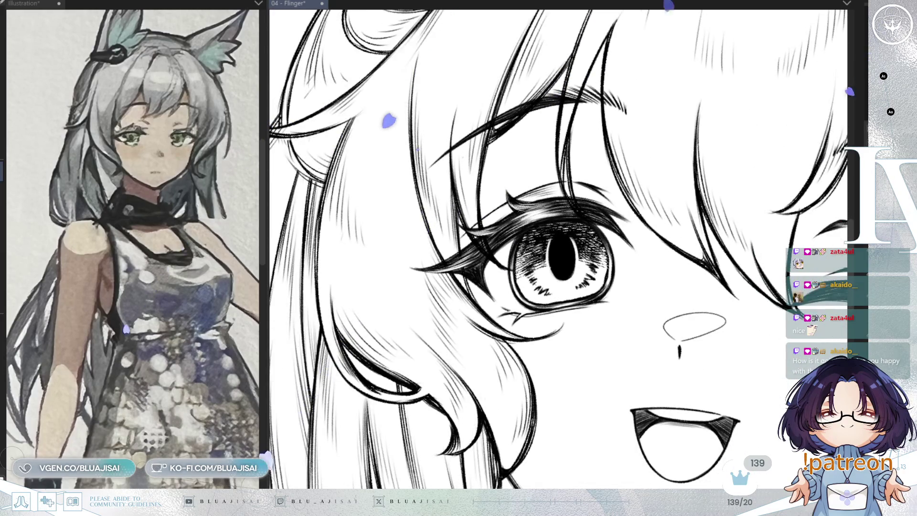
scroll(563, 288, up, 3)
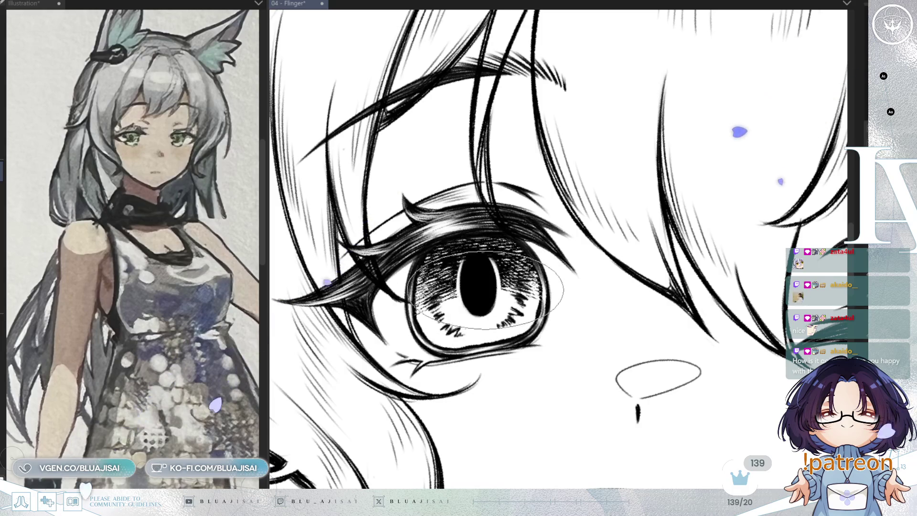
scroll(588, 213, down, 2)
key(h)
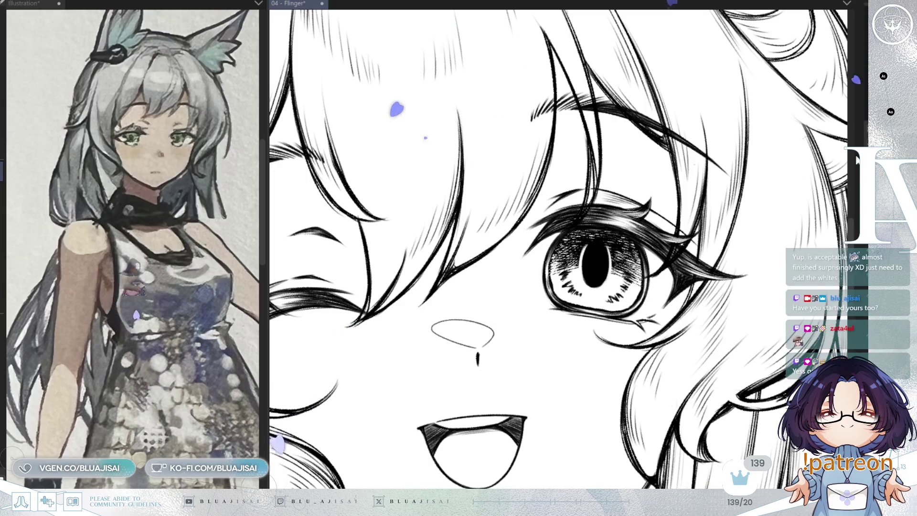
- Zoom onto the lower eyelid, mirror to check it, then zoom back out
key(ctrl+plus)
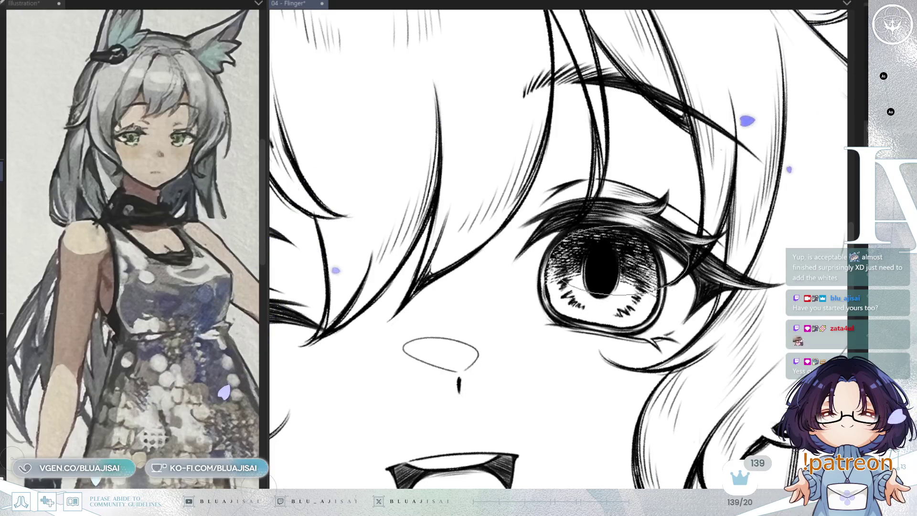
drag(641, 287, 646, 257)
key(h)
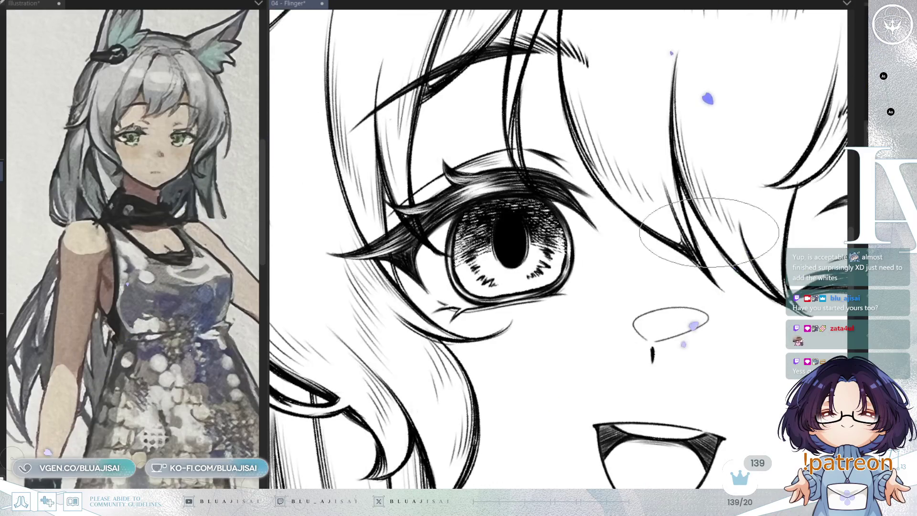
drag(637, 218, 657, 193)
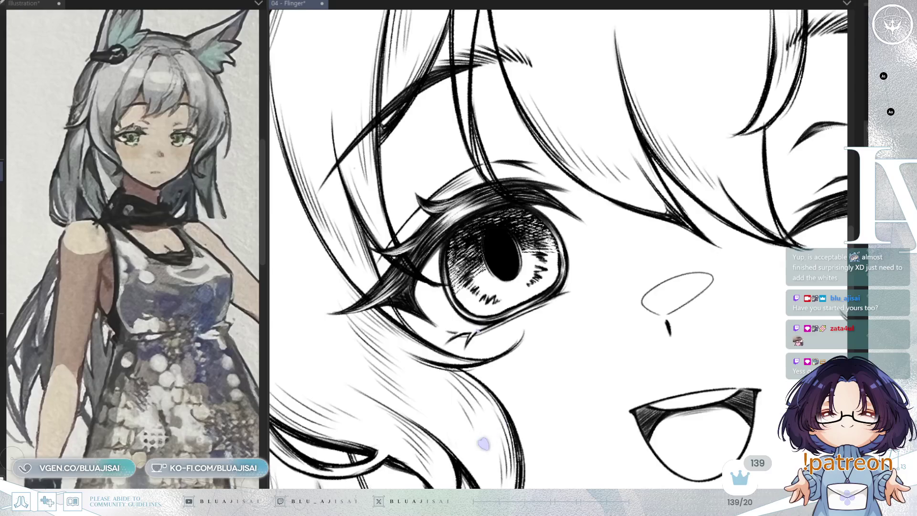
key(h)
key(h)
scroll(787, 272, down, 5)
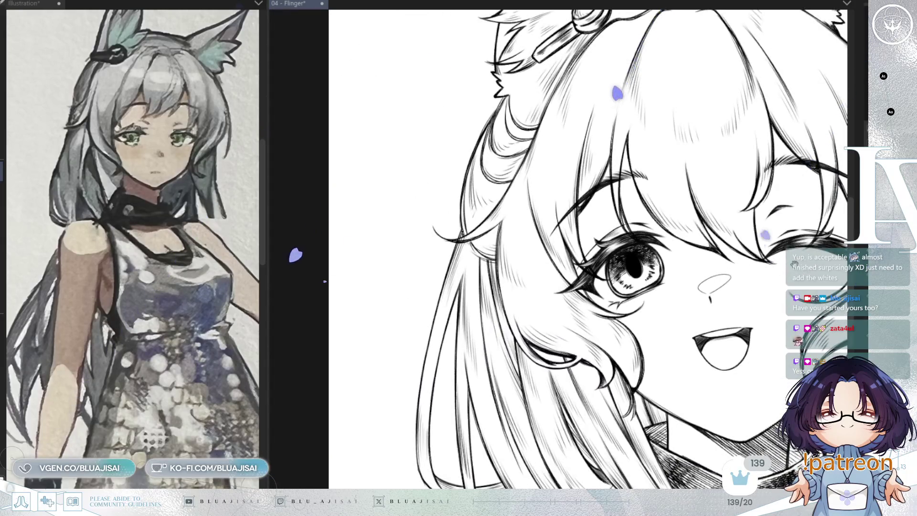
- Zoom in on the eye with a mirrored, upright-rotated view, then fade its lineart to grey
drag(325, 282, 249, 296)
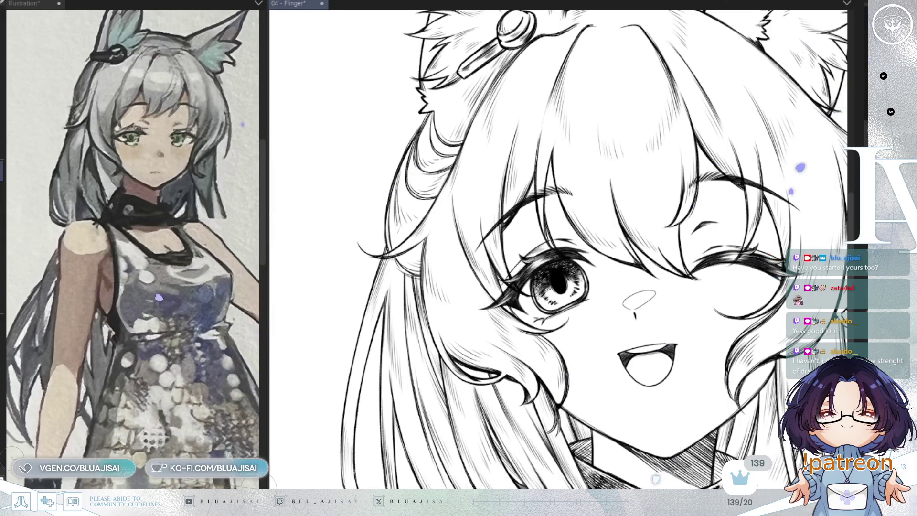
scroll(559, 272, up, 2)
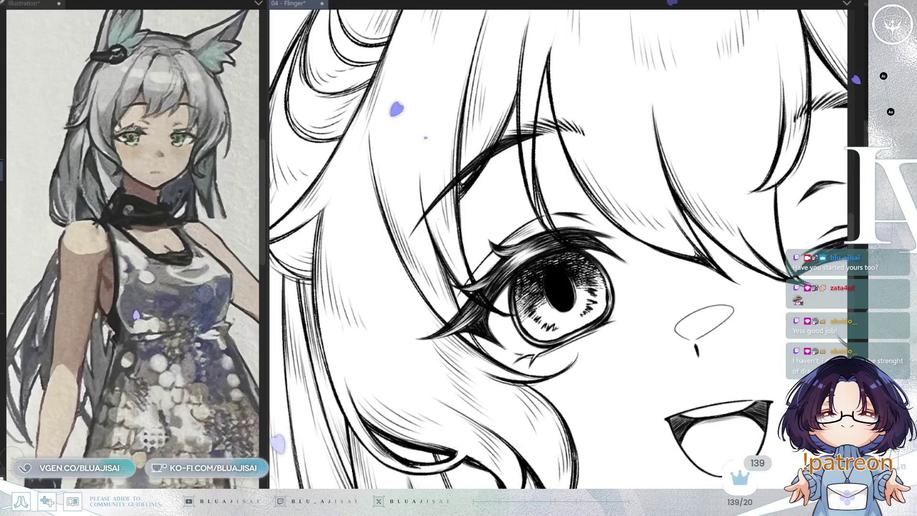
scroll(528, 282, up, 1)
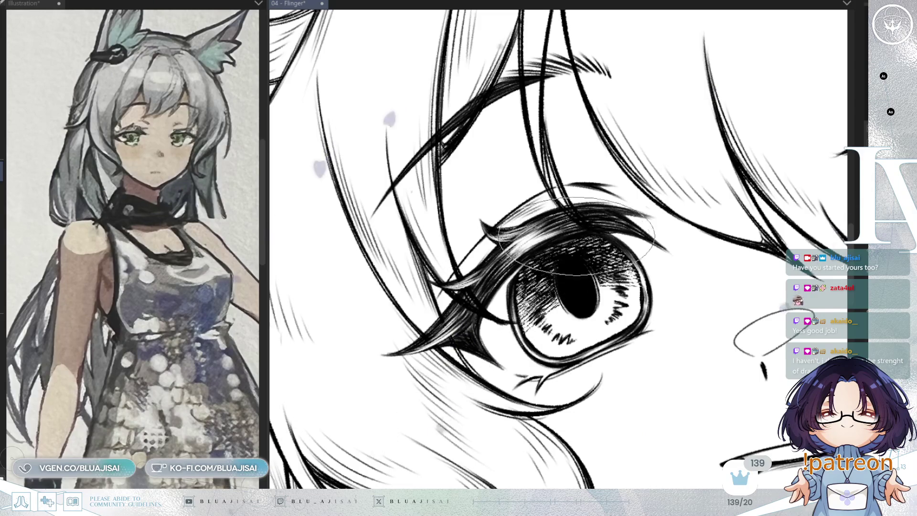
key(h)
drag(684, 186, 492, 327)
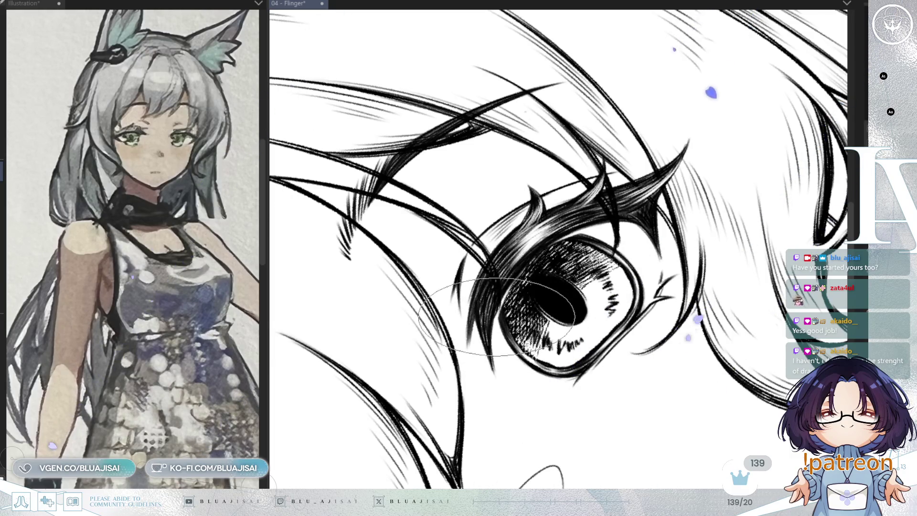
drag(542, 478, 342, 330)
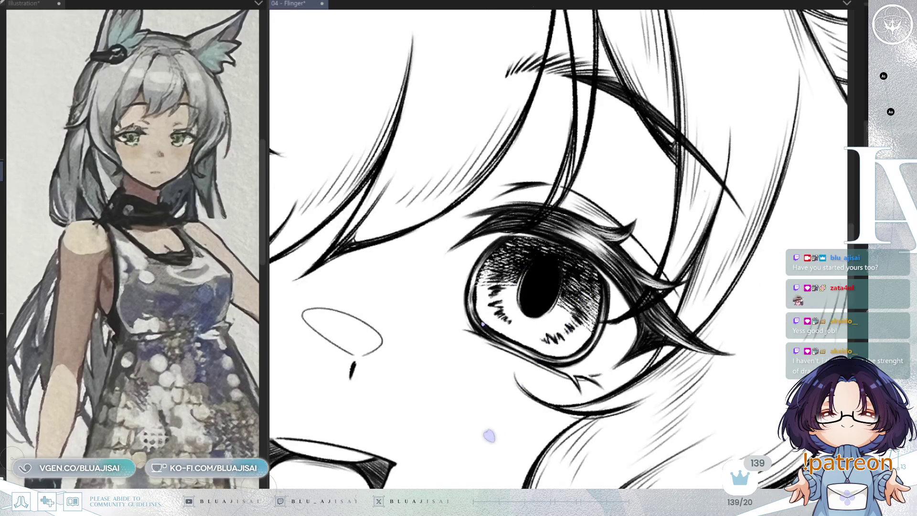
key(ctrl+z)
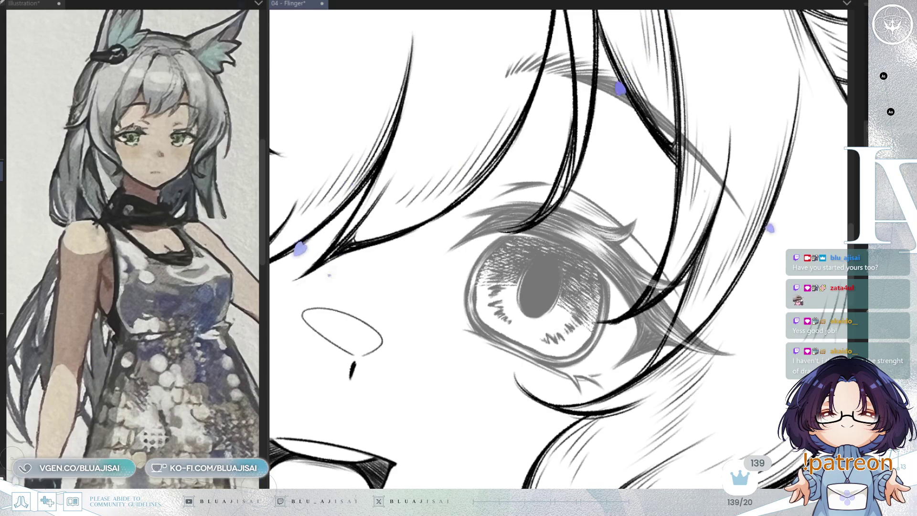
- Tilt the view and outline a closed diamond-shaped highlight over the iris
drag(342, 329, 755, 334)
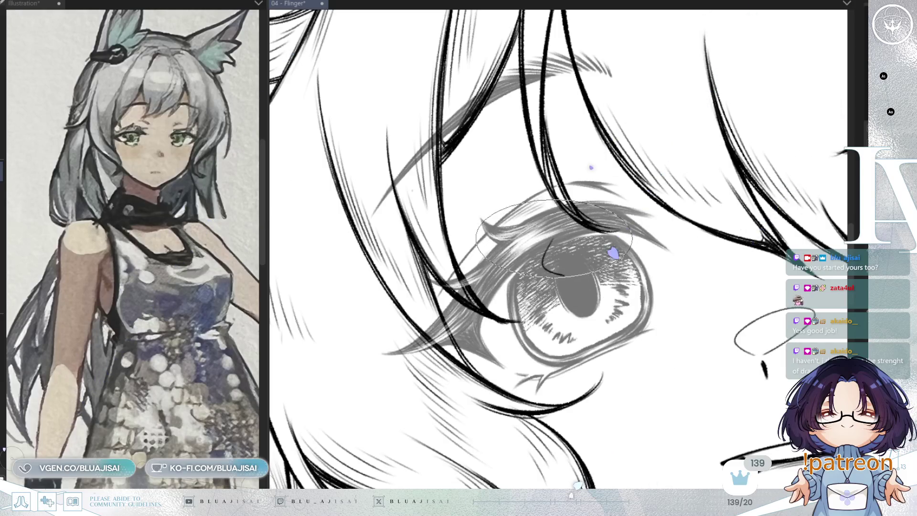
drag(571, 255, 547, 269)
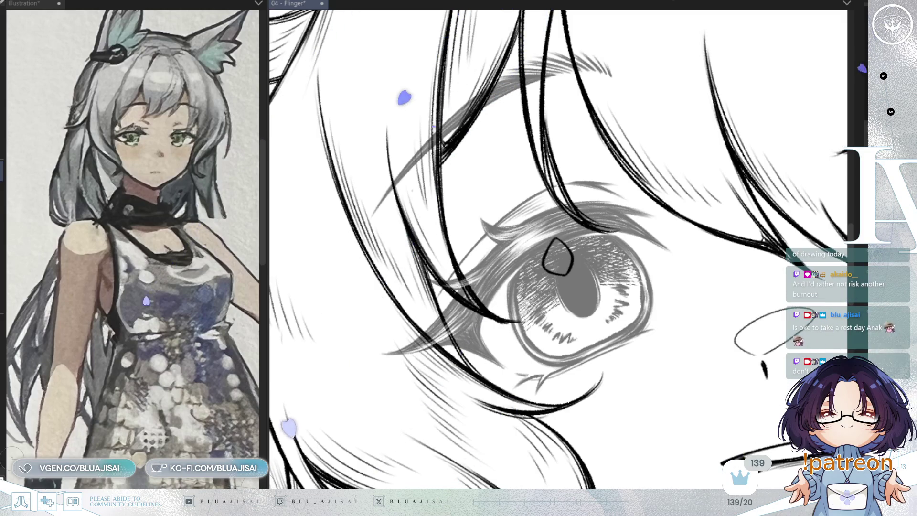
- Outline the eye's highlight shapes and fill the upper one with white
mouse_move(544, 282)
mouse_down()
mouse_move(612, 294)
mouse_move(516, 249)
mouse_up()
mouse_move(592, 275)
mouse_down()
mouse_move(584, 257)
mouse_move(522, 312)
mouse_move(533, 334)
mouse_move(511, 333)
mouse_move(633, 276)
mouse_move(659, 241)
mouse_move(655, 258)
mouse_move(748, 200)
mouse_move(640, 258)
mouse_move(678, 262)
mouse_move(666, 241)
mouse_up()
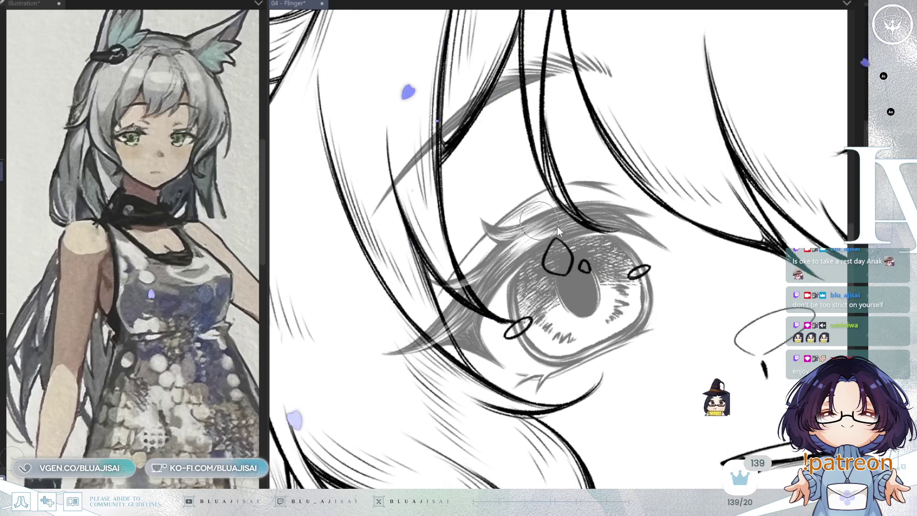
mouse_move(550, 251)
mouse_down()
mouse_move(553, 262)
mouse_move(560, 246)
mouse_move(563, 268)
mouse_up()
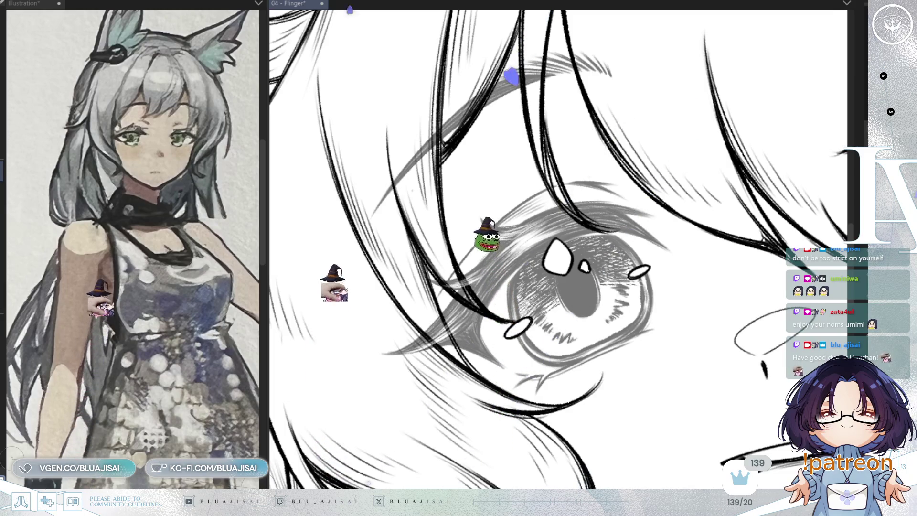
key(ctrl+z)
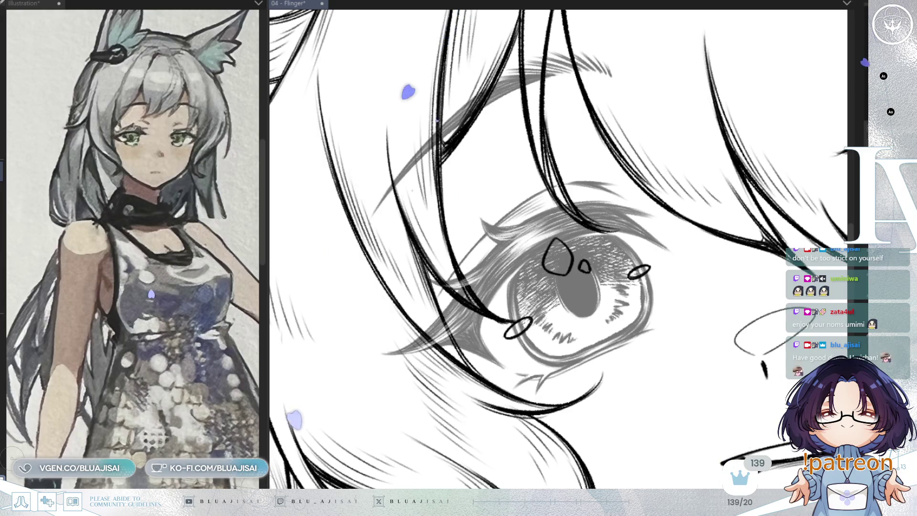
key(ctrl+y)
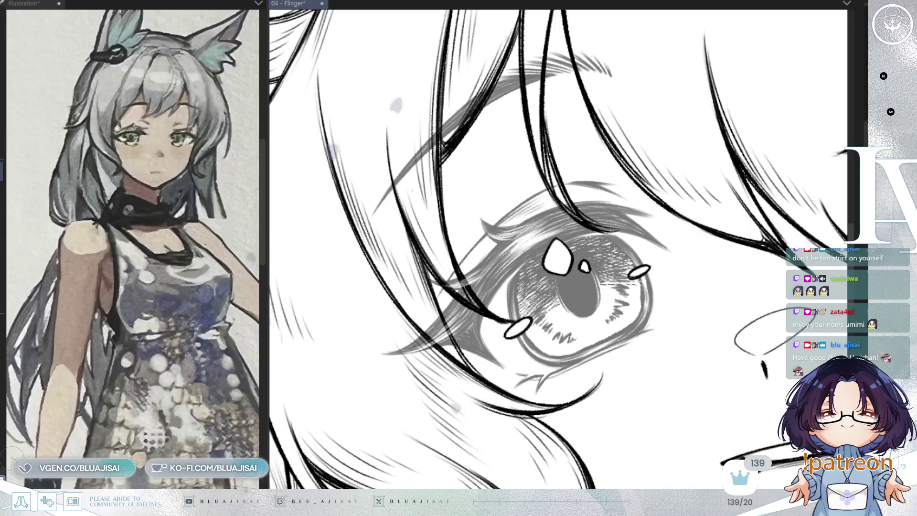
- Return the eye lineart to solid black, deselect, and zoom out to the whole head
key(ctrl+z)
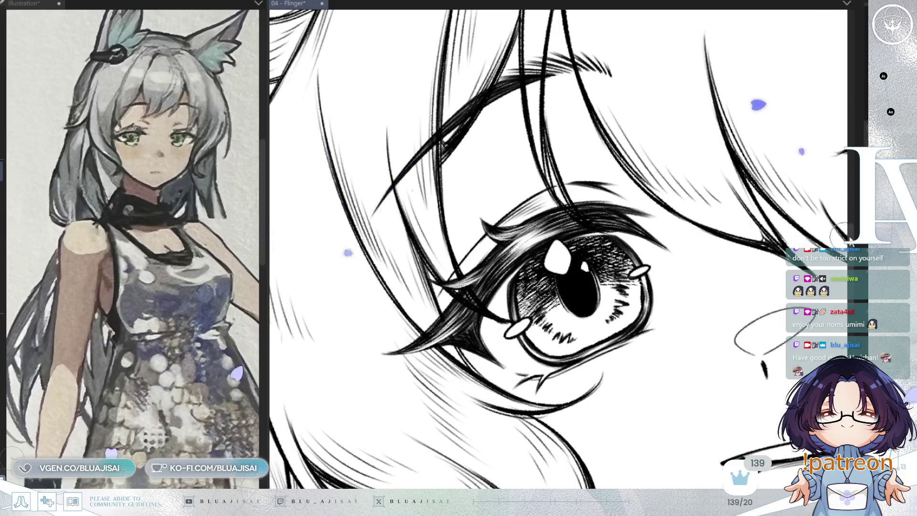
mouse_move(599, 287)
mouse_down()
mouse_move(459, 291)
mouse_move(521, 366)
mouse_move(604, 334)
mouse_move(600, 289)
mouse_move(581, 298)
mouse_up()
key(ctrl+d)
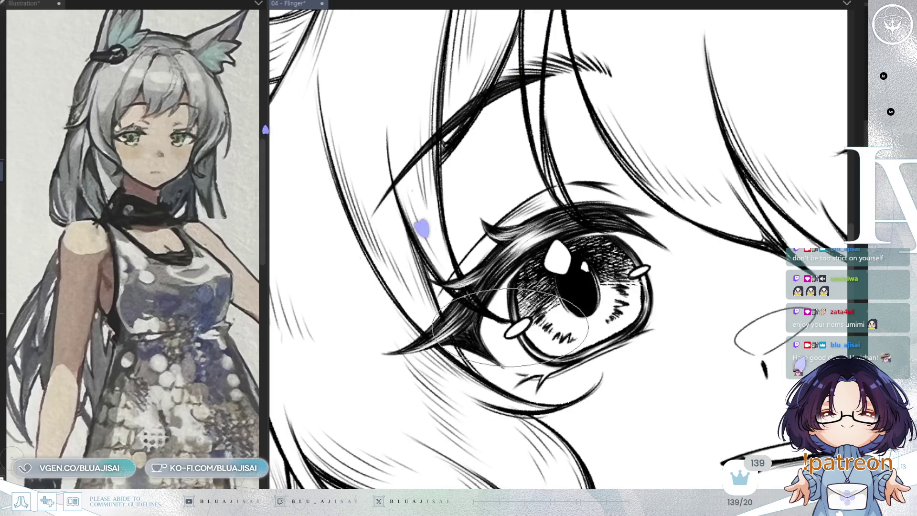
mouse_move(510, 328)
mouse_down()
mouse_move(545, 256)
mouse_move(712, 234)
mouse_move(693, 256)
mouse_up()
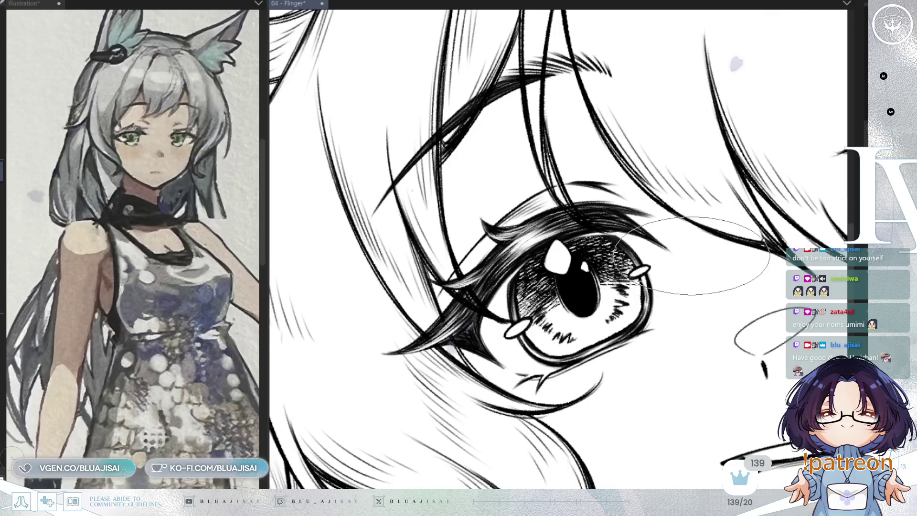
key(ctrl+minus)
key(ctrl+minus)
key(ctrl+minus)
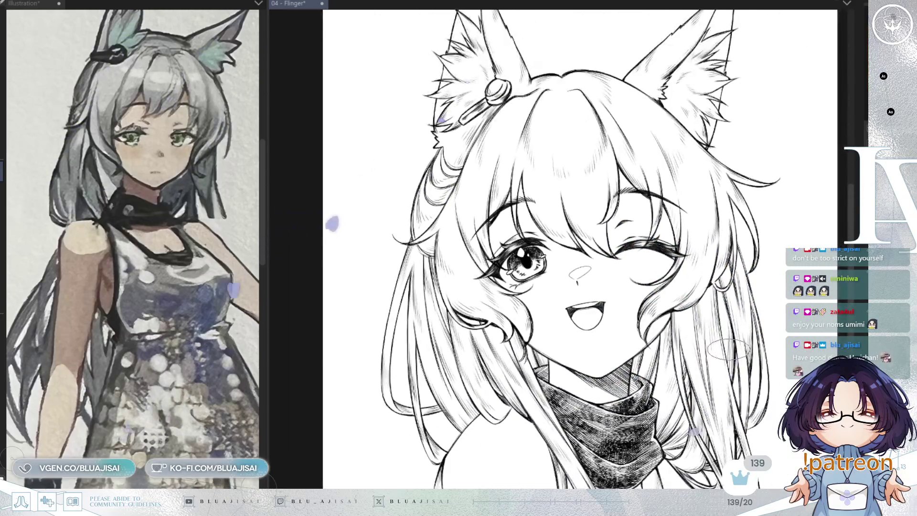
scroll(729, 349, up, 1)
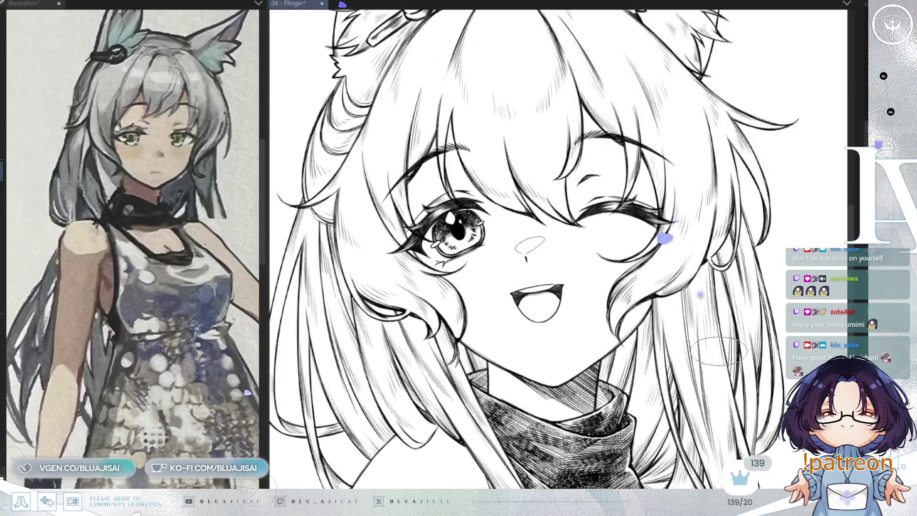
drag(690, 353, 736, 360)
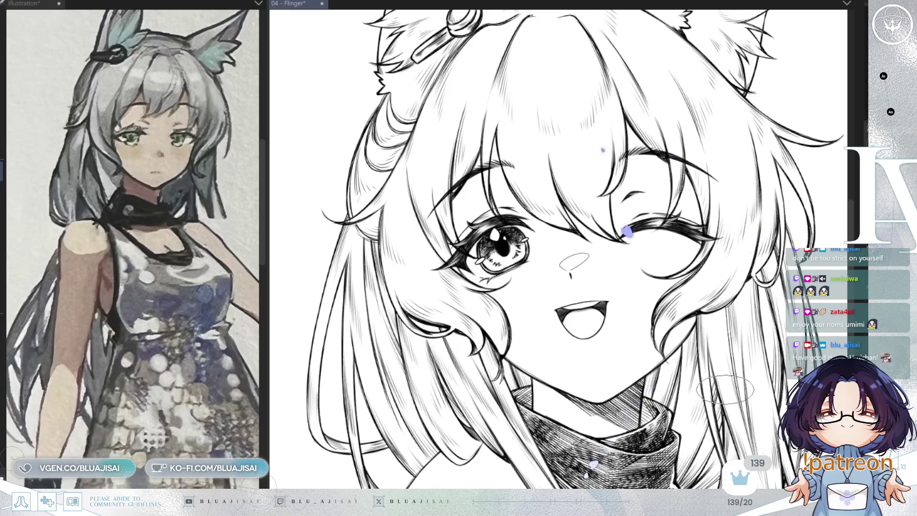
scroll(559, 248, down, 2)
scroll(559, 249, up, 2)
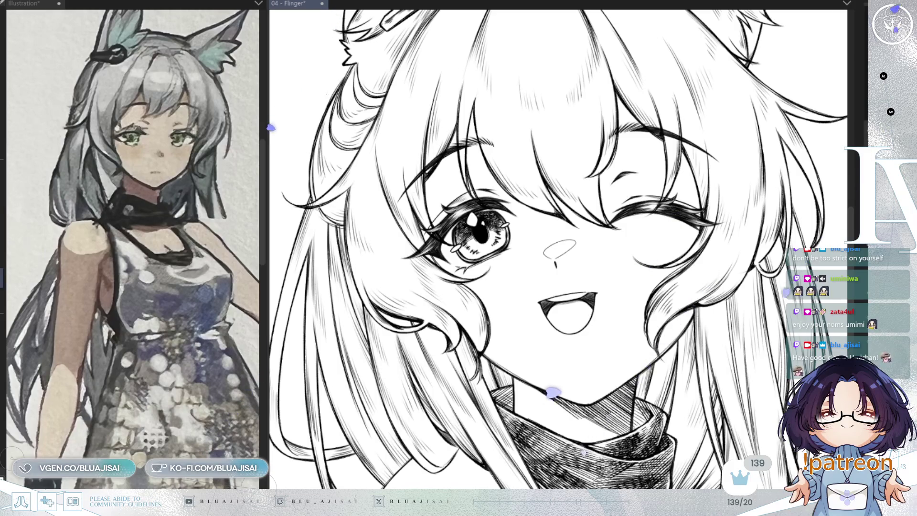
scroll(740, 251, up, 2)
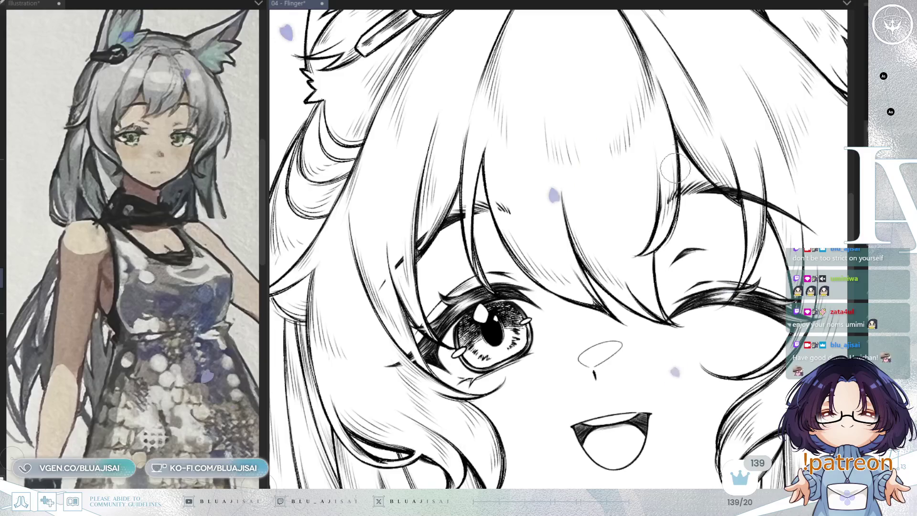
key(h)
drag(378, 196, 497, 198)
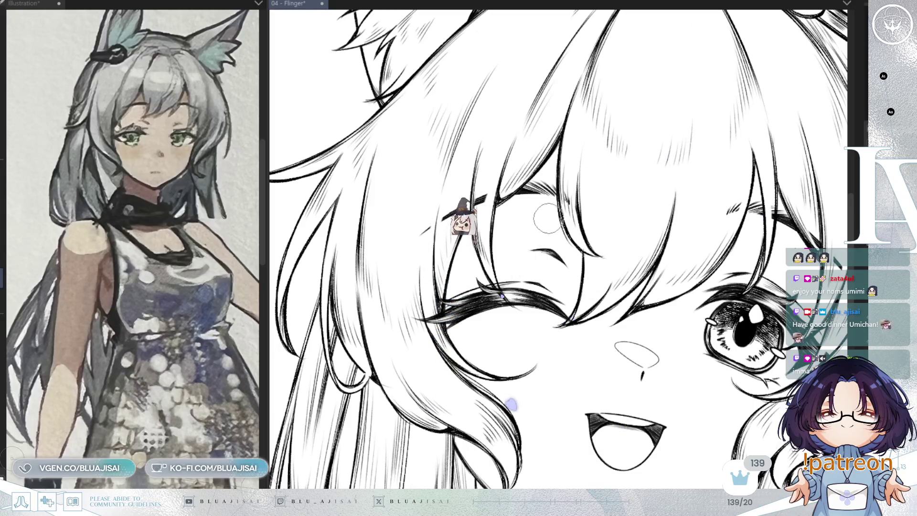
key(asciicircum)
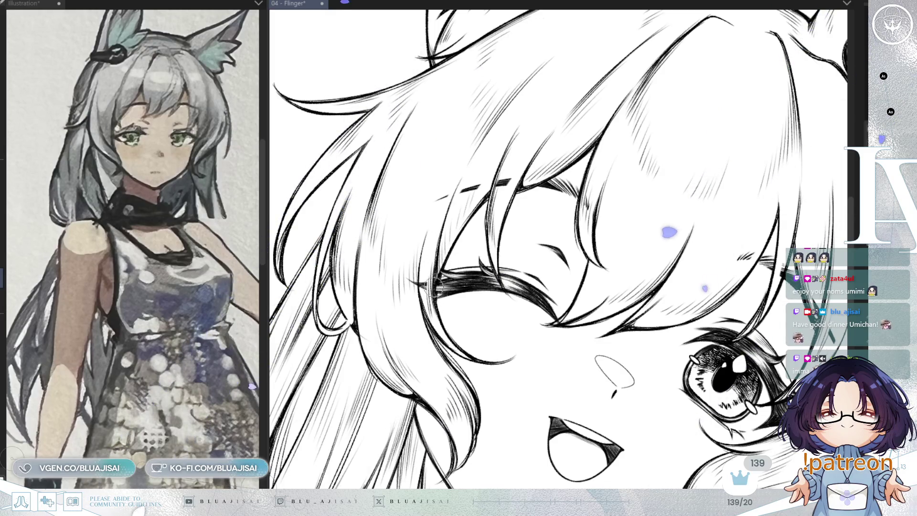
scroll(428, 316, down, 5)
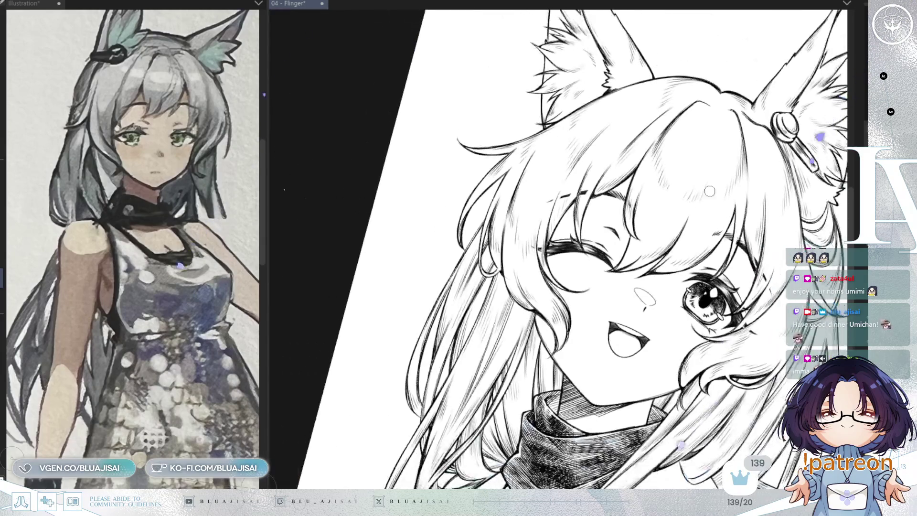
- Unmirror the view, reset its rotation, and zoom in on the hair clip by the left ear
key(h)
scroll(696, 250, up, 3)
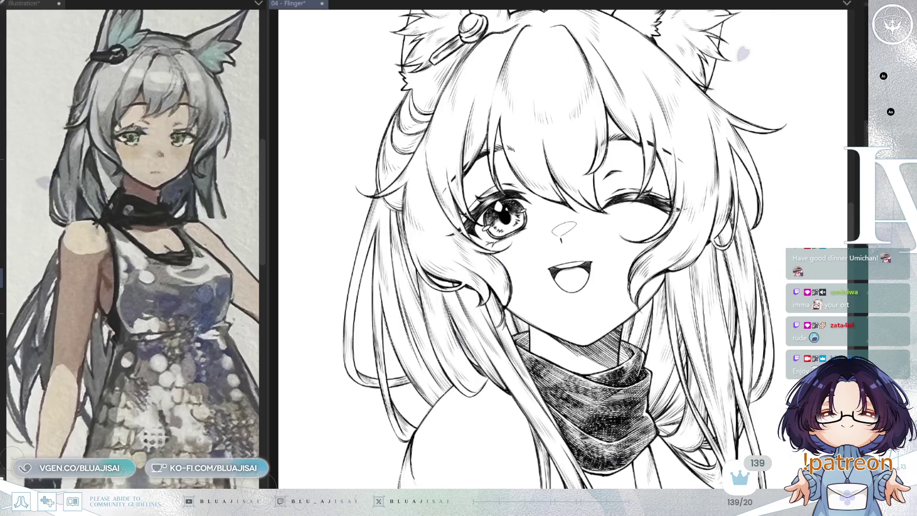
scroll(775, 31, up, 1)
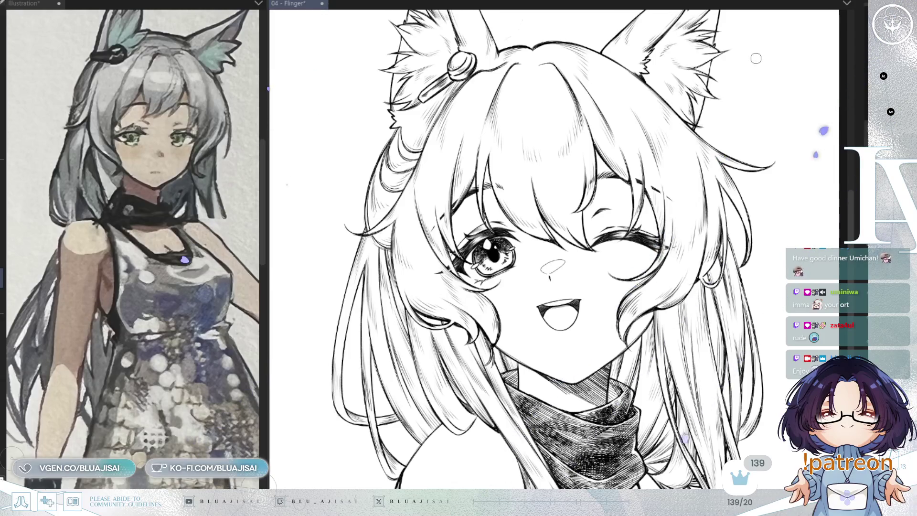
scroll(760, 65, down, 2)
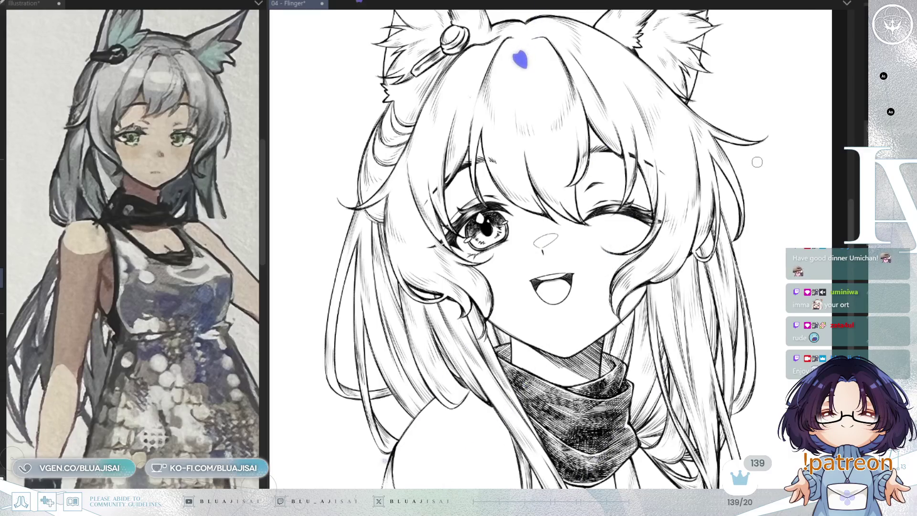
drag(758, 156, 748, 113)
key(ctrl+0)
scroll(751, 156, up, 2)
drag(751, 156, 741, 209)
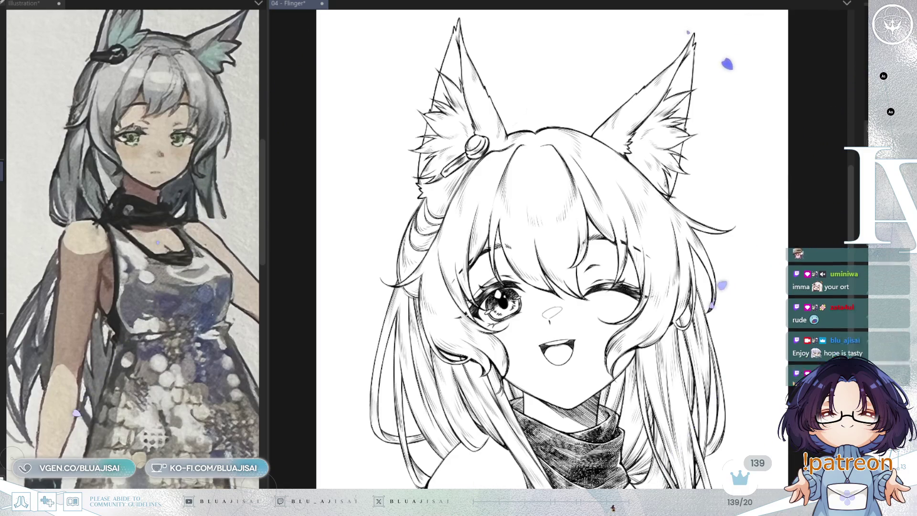
scroll(618, 459, up, 3)
scroll(621, 396, up, 2)
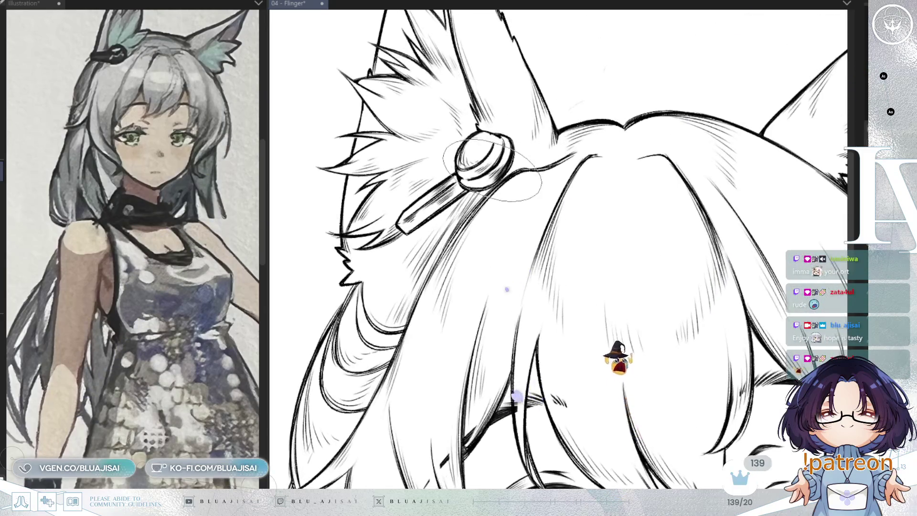
- Hatch dense dark shading over the hair clip's band and round button, then save
drag(430, 270, 487, 238)
mouse_move(513, 188)
mouse_down()
mouse_move(512, 234)
mouse_move(536, 209)
mouse_move(497, 239)
mouse_move(535, 196)
mouse_move(475, 216)
mouse_up()
drag(435, 253, 411, 286)
mouse_move(440, 254)
mouse_down()
mouse_move(415, 281)
mouse_move(444, 248)
mouse_move(516, 249)
mouse_move(473, 253)
mouse_move(507, 226)
mouse_move(478, 201)
mouse_move(516, 201)
mouse_move(557, 183)
mouse_move(502, 230)
mouse_move(553, 213)
mouse_up()
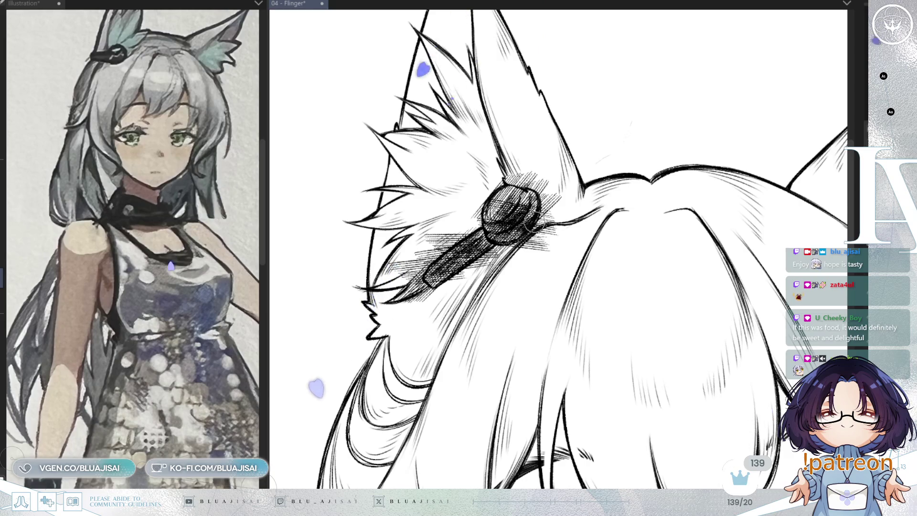
scroll(507, 210, up, 2)
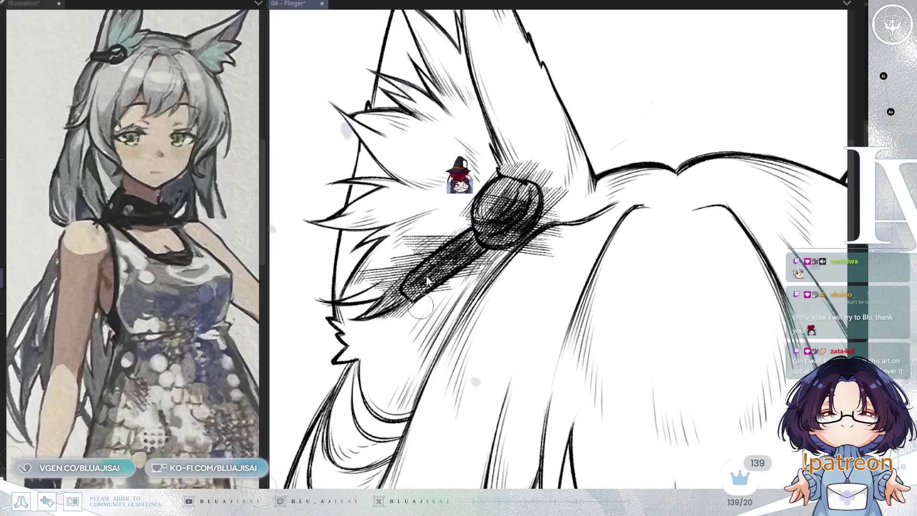
key(ctrl+s)
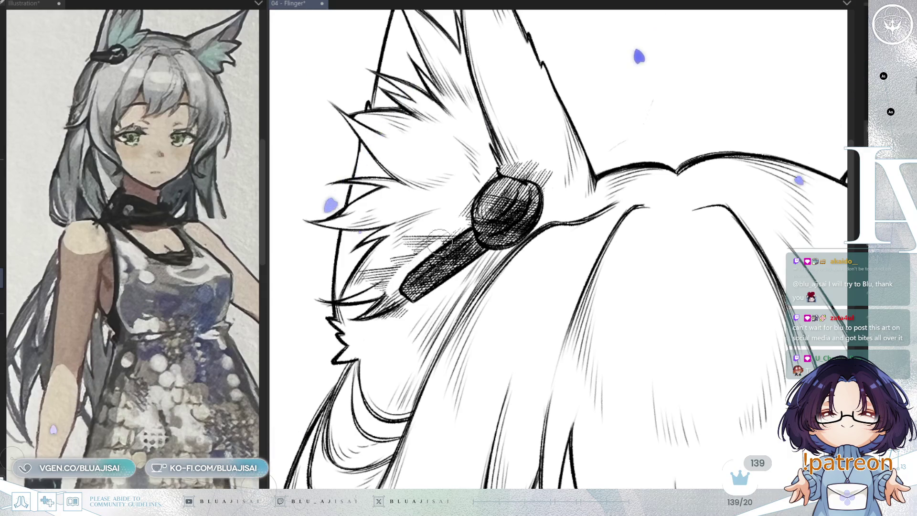
- Erase some hatching left of the hairclip and zoom out to see the whole head
mouse_move(443, 248)
mouse_down()
mouse_move(375, 274)
mouse_move(385, 311)
mouse_move(399, 318)
mouse_up()
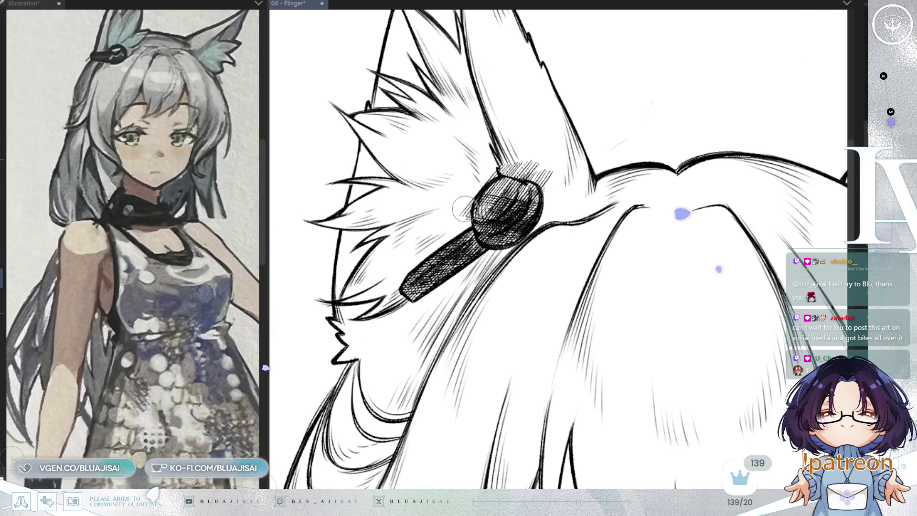
drag(451, 205, 424, 248)
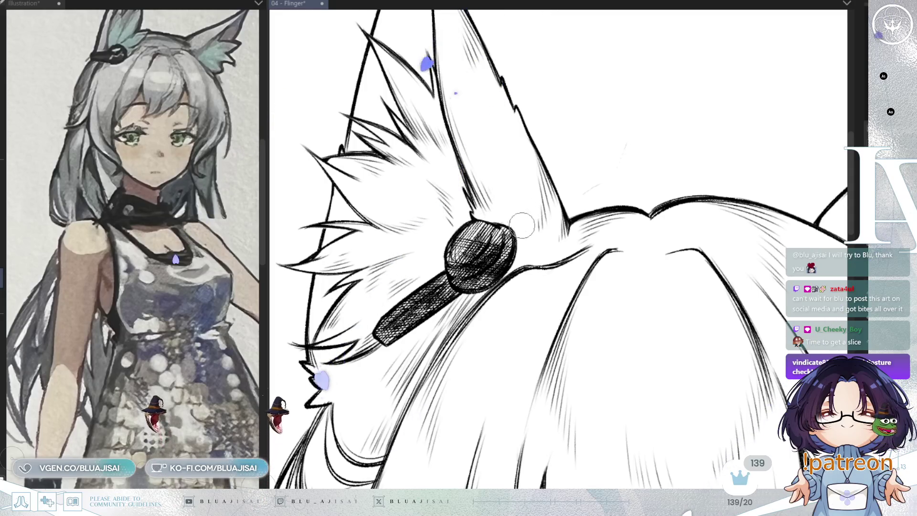
scroll(625, 180, down, 1)
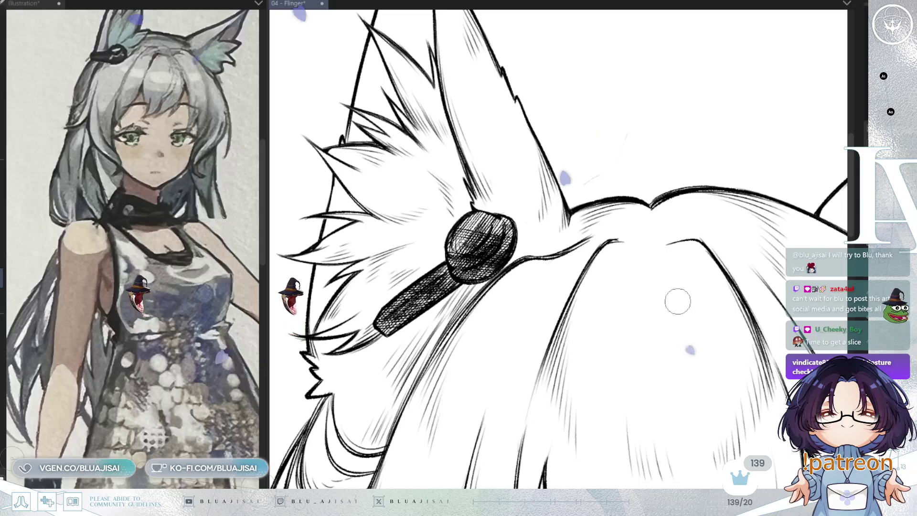
scroll(673, 265, down, 5)
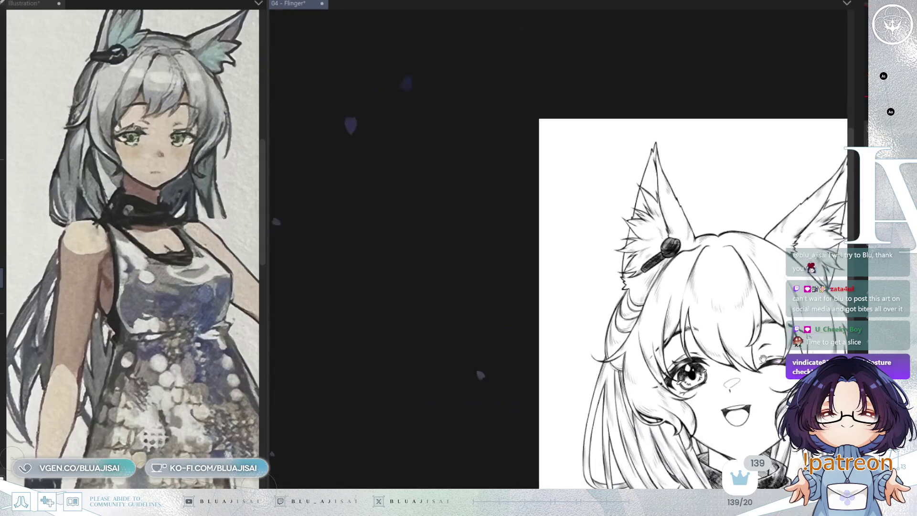
scroll(674, 265, right, 4)
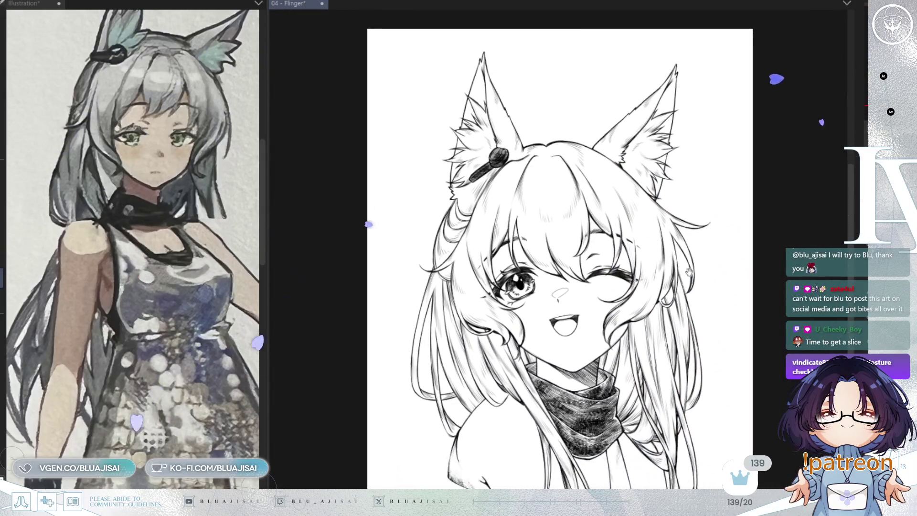
scroll(682, 345, down, 2)
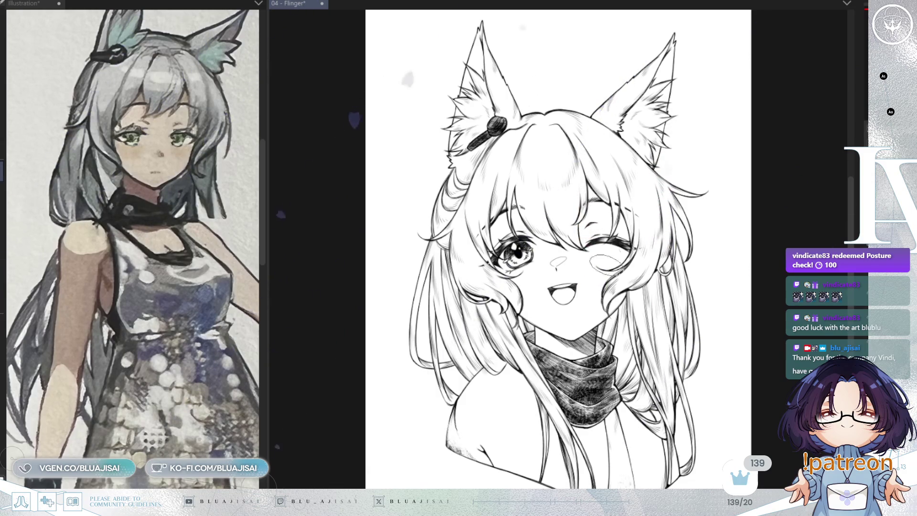
scroll(601, 273, up, 1)
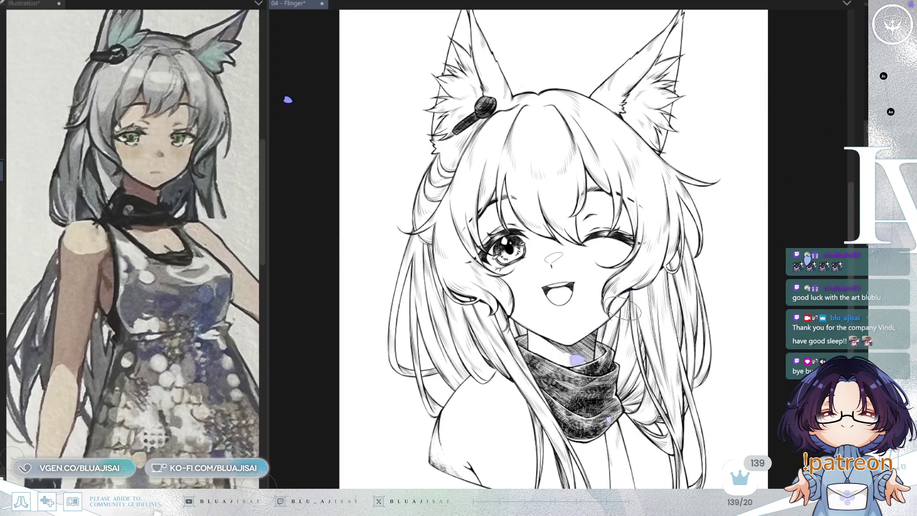
scroll(621, 334, up, 2)
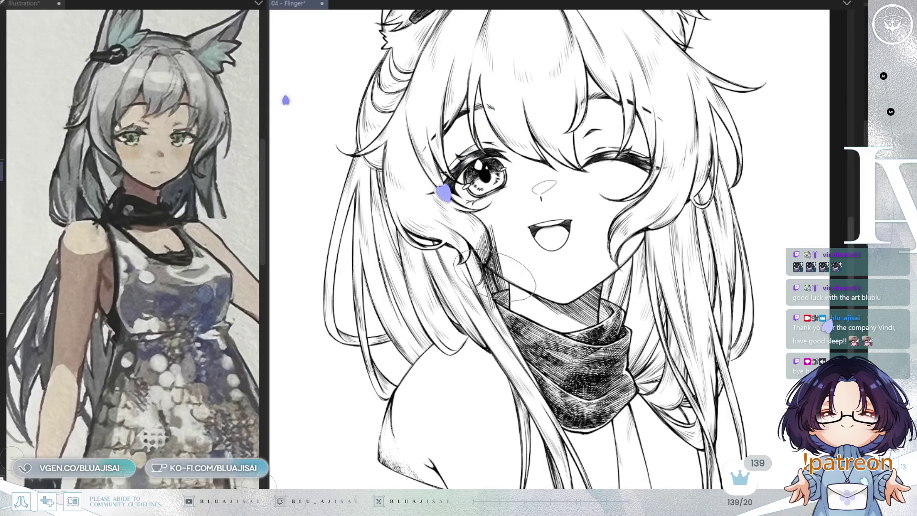
- Darken the neck shadow below the cheek and hatch the left hair strands
drag(507, 236, 497, 294)
mouse_move(408, 337)
mouse_down()
mouse_move(348, 334)
mouse_move(377, 337)
mouse_move(399, 374)
mouse_up()
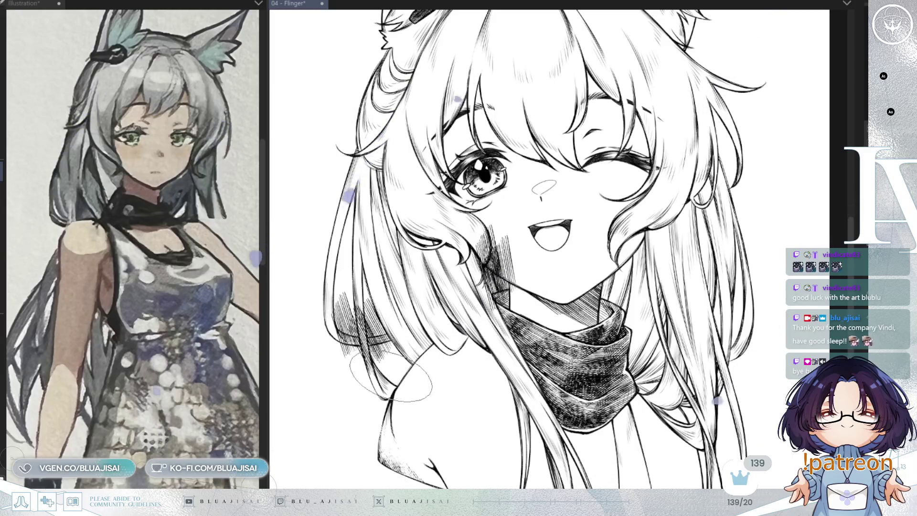
scroll(526, 287, down, 1)
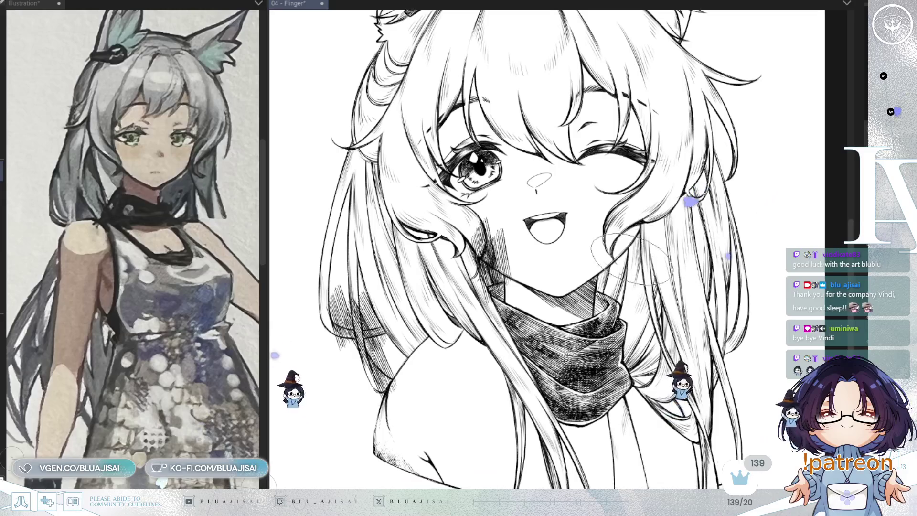
- Build up vertical hatching in the hair shadow under the wink and right of the scarf
mouse_move(621, 224)
mouse_down()
mouse_move(616, 287)
mouse_move(628, 282)
mouse_up()
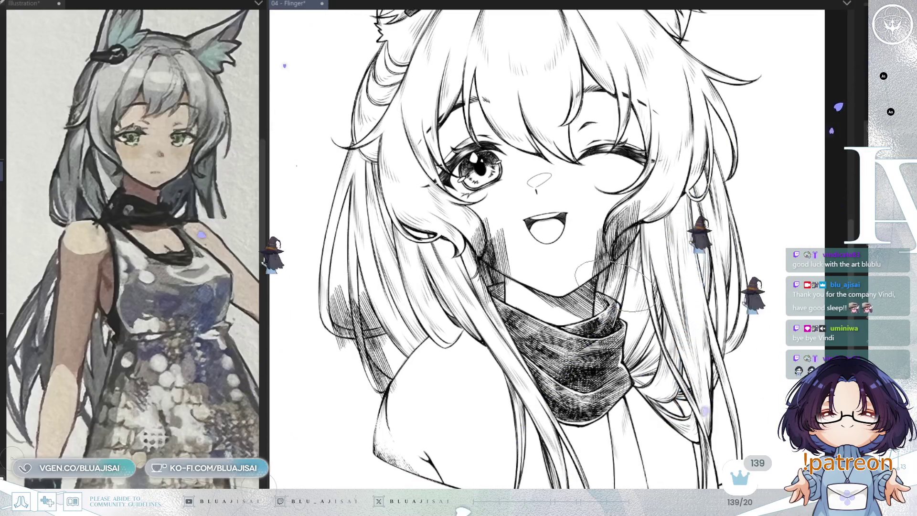
drag(645, 211, 650, 297)
drag(640, 224, 643, 301)
drag(652, 239, 654, 299)
drag(662, 268, 660, 315)
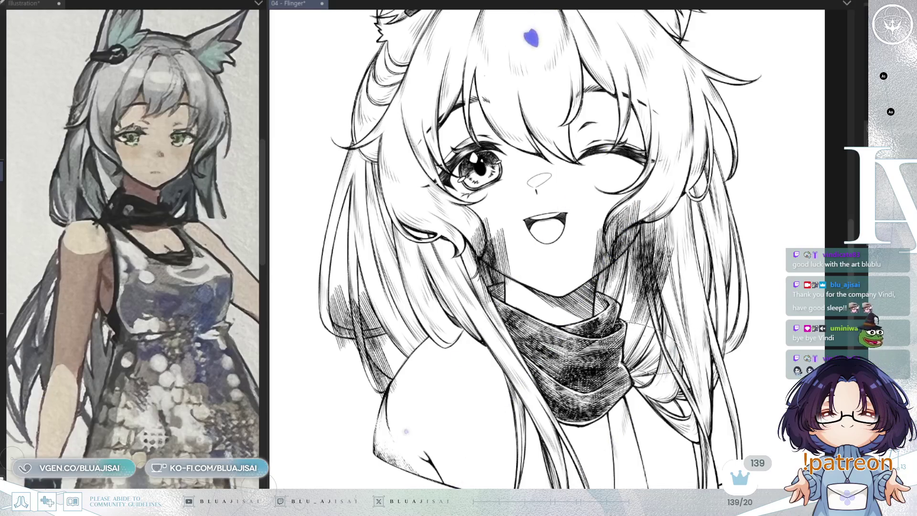
drag(669, 277, 666, 335)
drag(683, 287, 664, 316)
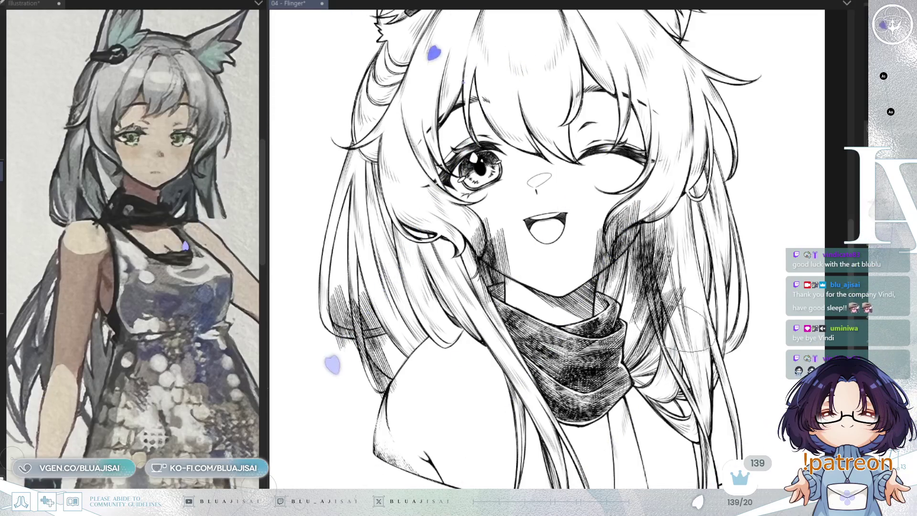
- With the canvas flipped, add dense vertical hatching to the hair shadow
key(h)
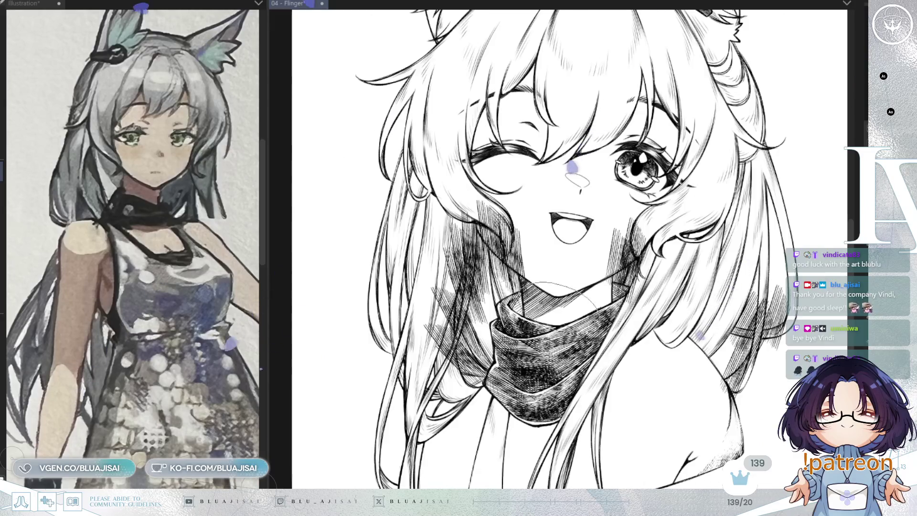
drag(454, 150, 439, 292)
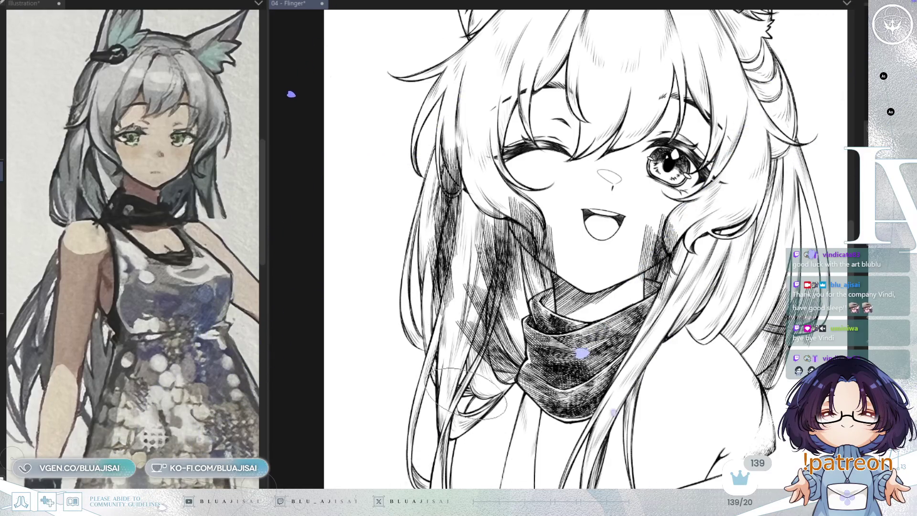
mouse_move(463, 391)
mouse_down()
mouse_move(473, 406)
mouse_move(507, 399)
mouse_up()
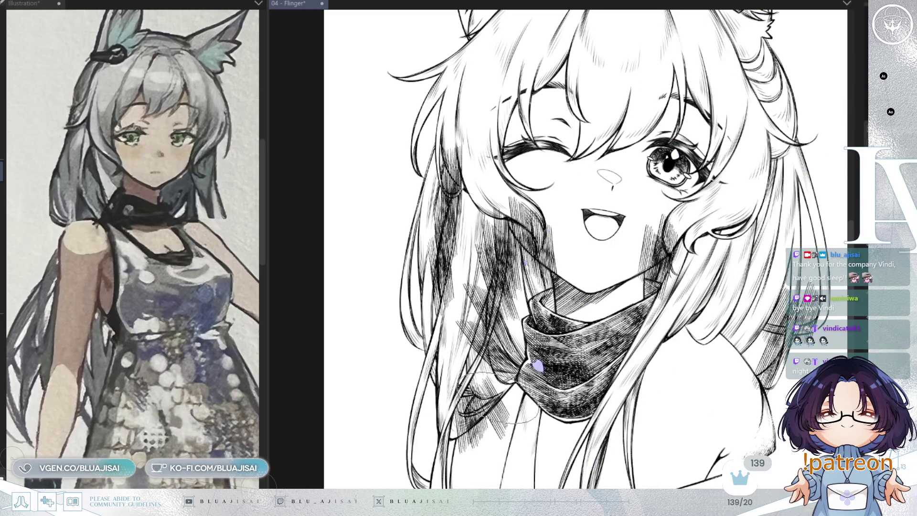
scroll(459, 430, down, 1)
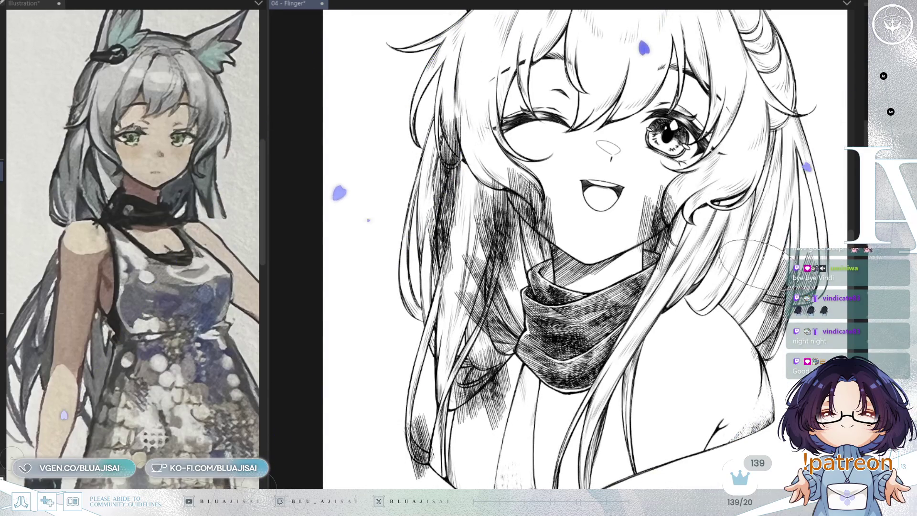
drag(765, 273, 879, 284)
scroll(545, 311, up, 3)
scroll(545, 311, up, 2)
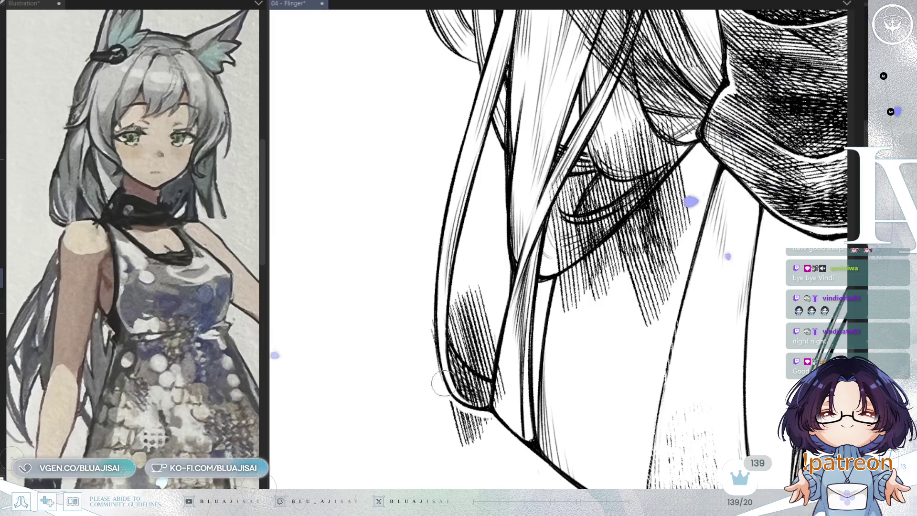
- With a doubled eraser, clear stray hatching below the hair tip, lower-left strand and hair loop
drag(440, 370, 457, 402)
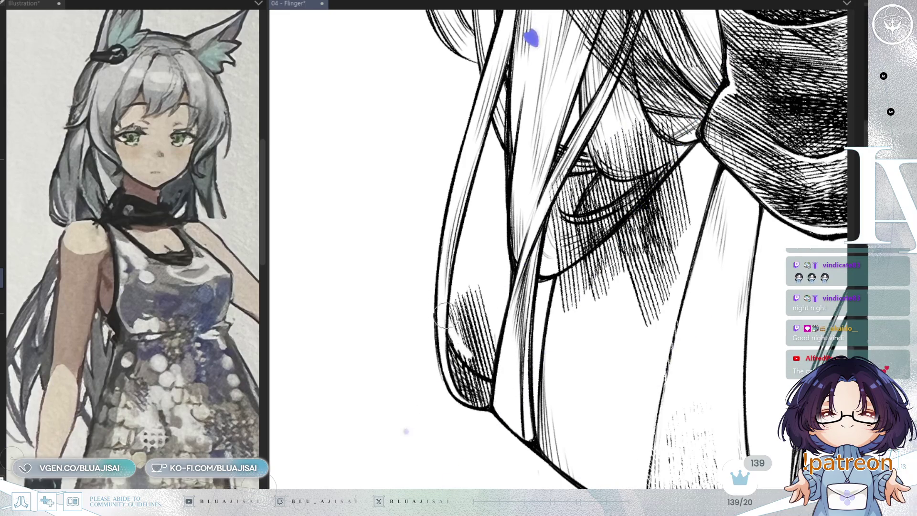
key(bracketright)
key(bracketright)
mouse_move(498, 290)
mouse_down()
mouse_move(454, 305)
mouse_move(459, 339)
mouse_move(468, 308)
mouse_move(456, 282)
mouse_up()
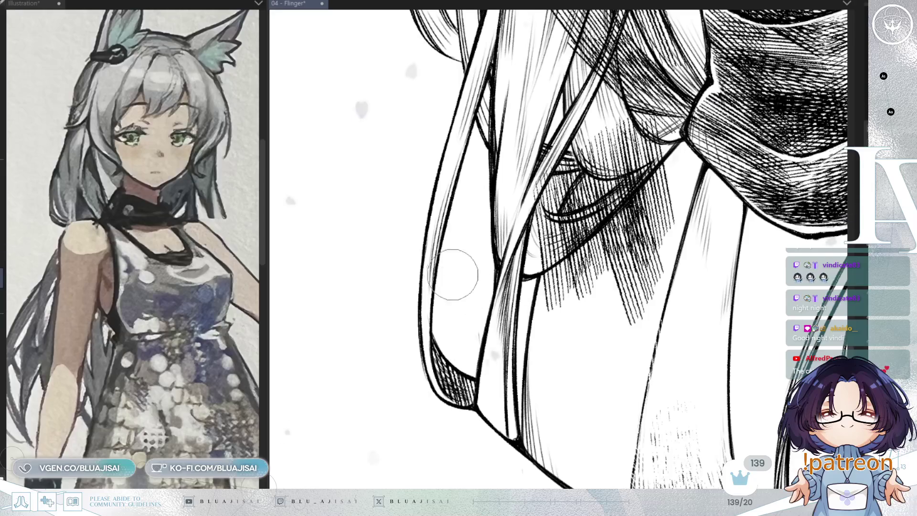
scroll(501, 301, up, 2)
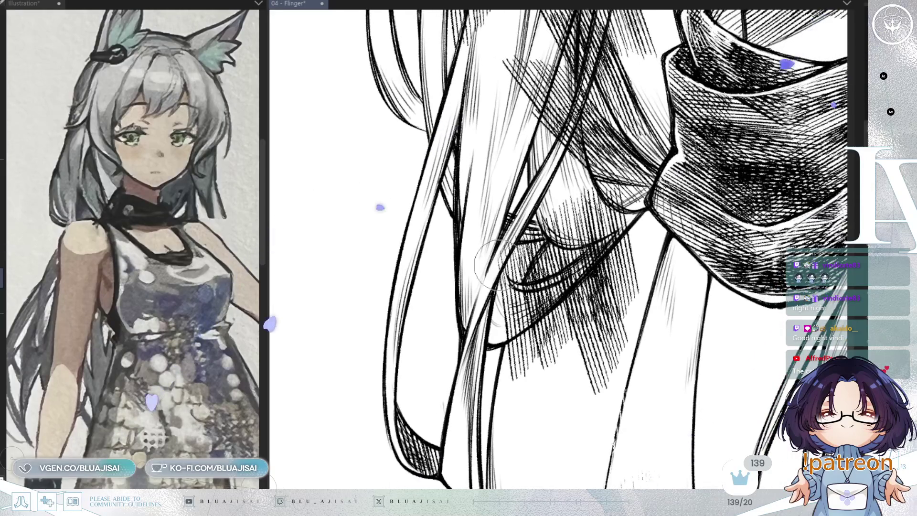
drag(507, 269, 536, 269)
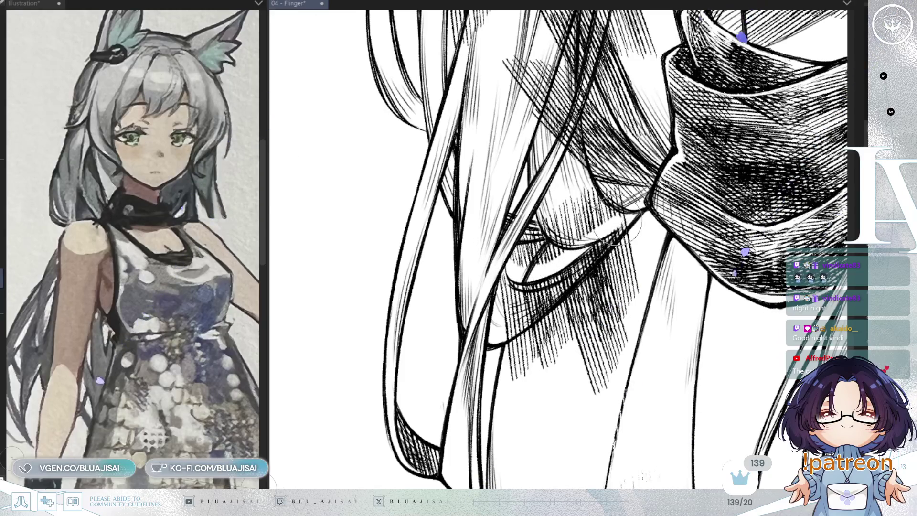
drag(626, 220, 548, 216)
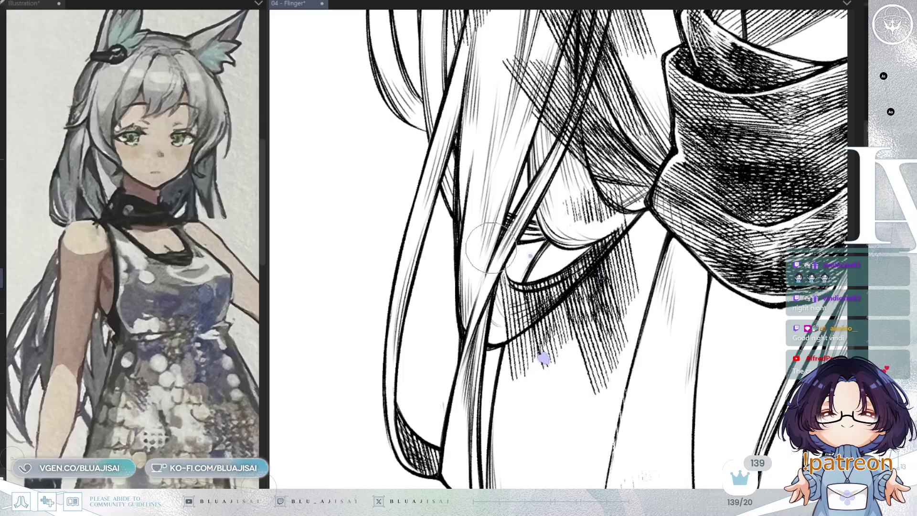
mouse_move(499, 347)
mouse_down()
mouse_move(578, 301)
mouse_move(636, 234)
mouse_move(608, 369)
mouse_move(587, 410)
mouse_up()
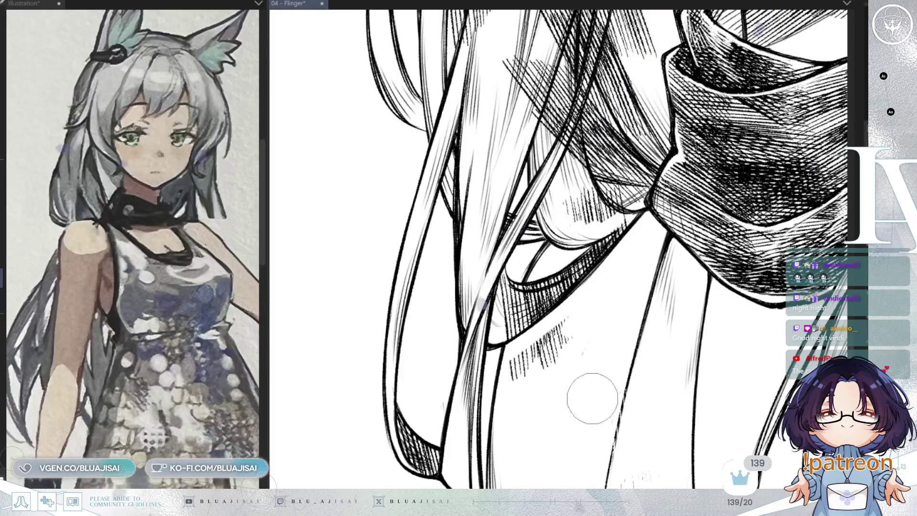
mouse_move(527, 373)
mouse_down()
mouse_move(502, 380)
mouse_move(499, 391)
mouse_move(512, 391)
mouse_up()
drag(638, 271, 599, 280)
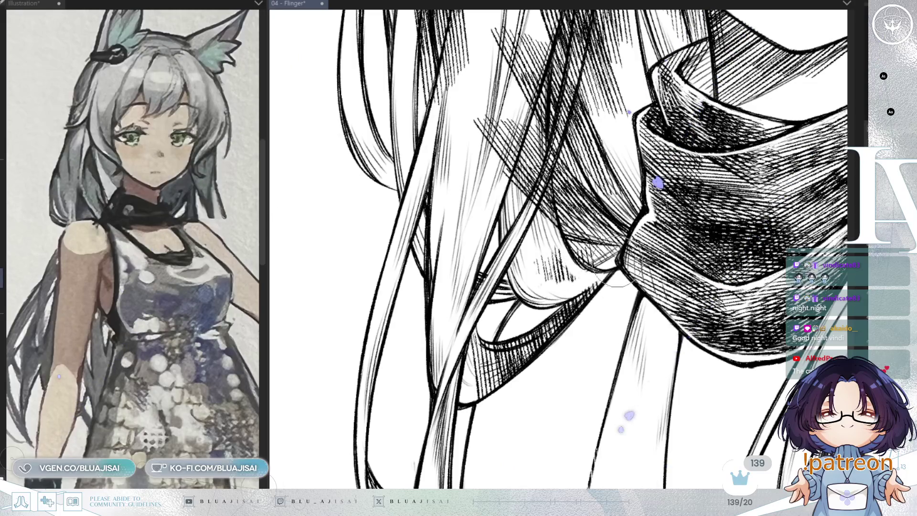
- Rotate the view along the hair and erase extra vertical hatching on the long hair strand
mouse_move(560, 268)
mouse_down()
mouse_move(526, 316)
mouse_move(447, 356)
mouse_up()
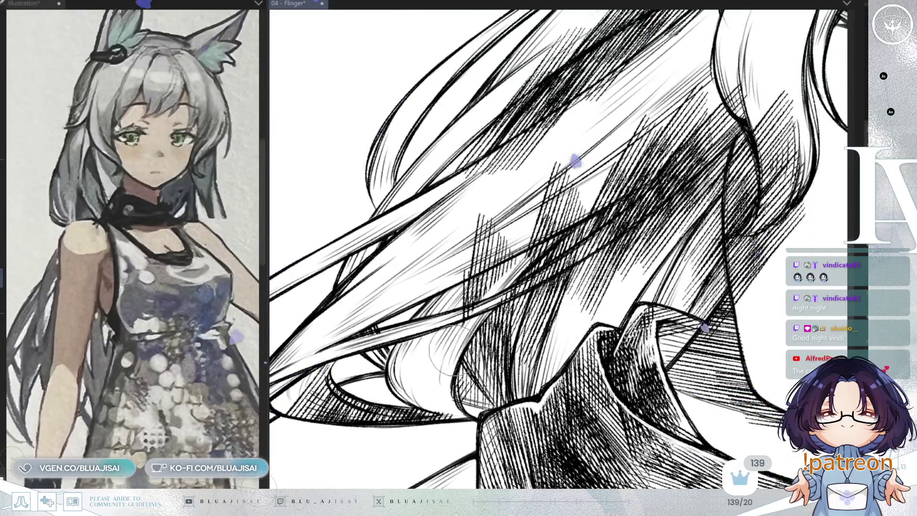
mouse_move(490, 286)
mouse_down()
mouse_move(462, 306)
mouse_move(471, 241)
mouse_move(478, 260)
mouse_move(545, 184)
mouse_move(561, 202)
mouse_move(555, 225)
mouse_move(626, 191)
mouse_move(688, 143)
mouse_move(684, 136)
mouse_move(659, 153)
mouse_move(647, 132)
mouse_up()
drag(720, 74, 477, 329)
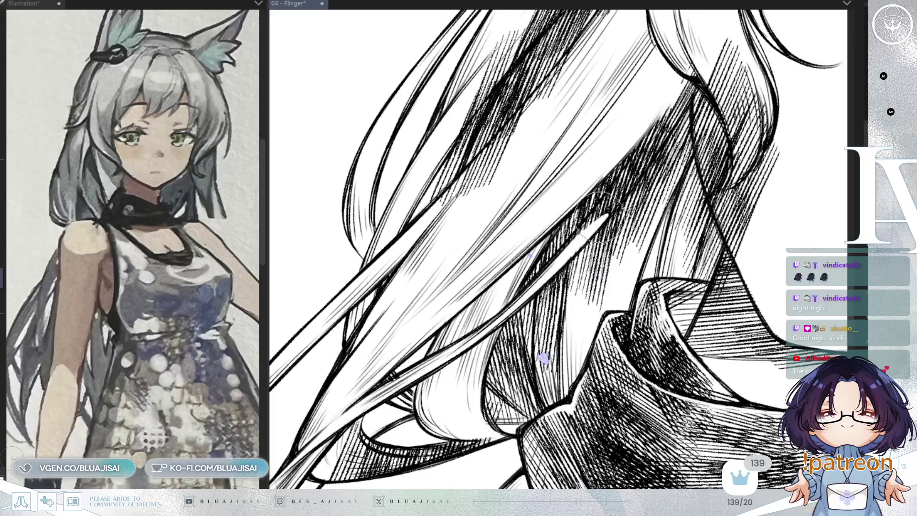
drag(563, 251, 474, 339)
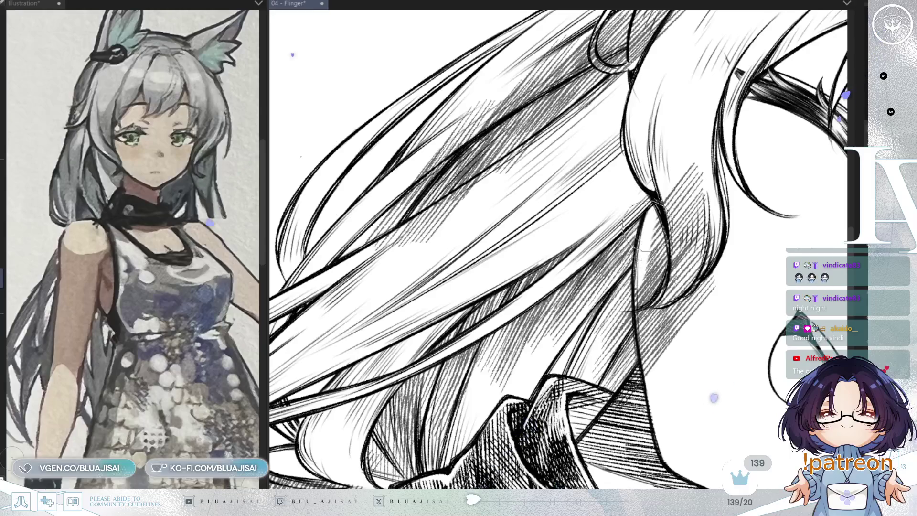
drag(649, 309, 710, 244)
mouse_move(716, 191)
mouse_down()
mouse_move(693, 210)
mouse_move(674, 172)
mouse_up()
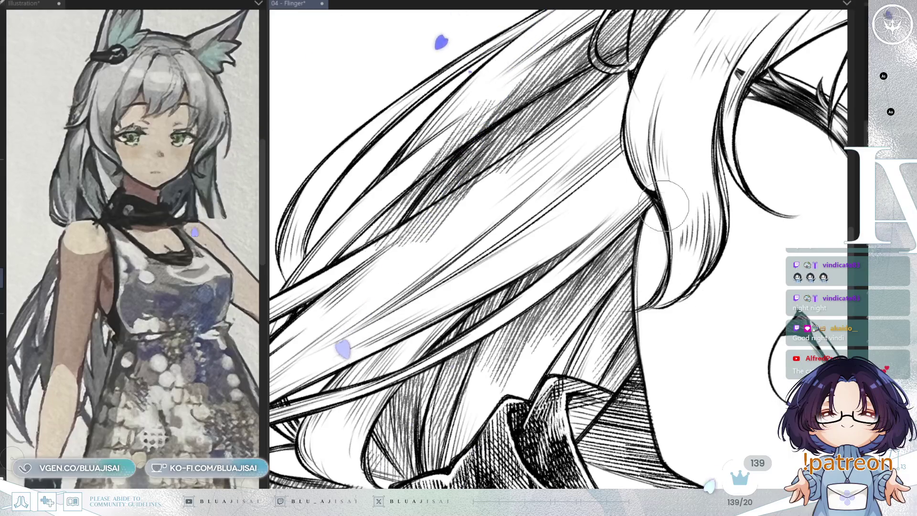
key(minus)
key(minus)
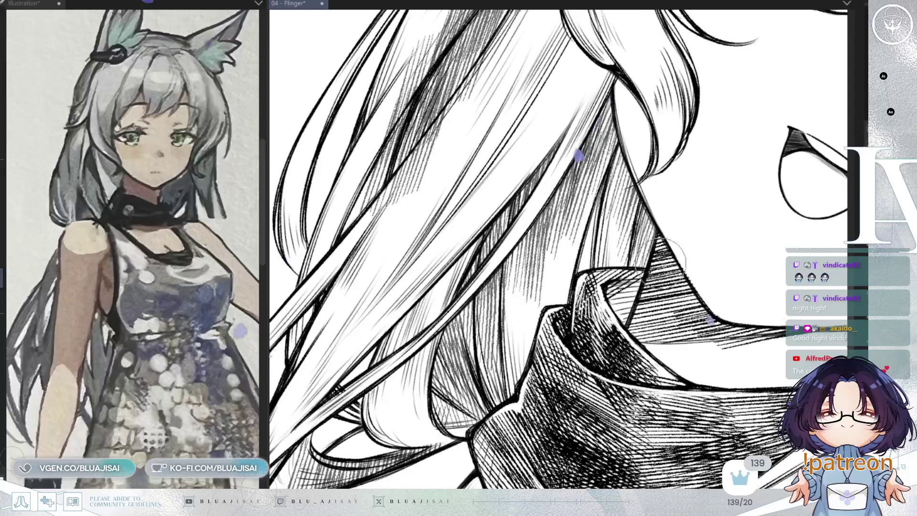
key(minus)
key(minus)
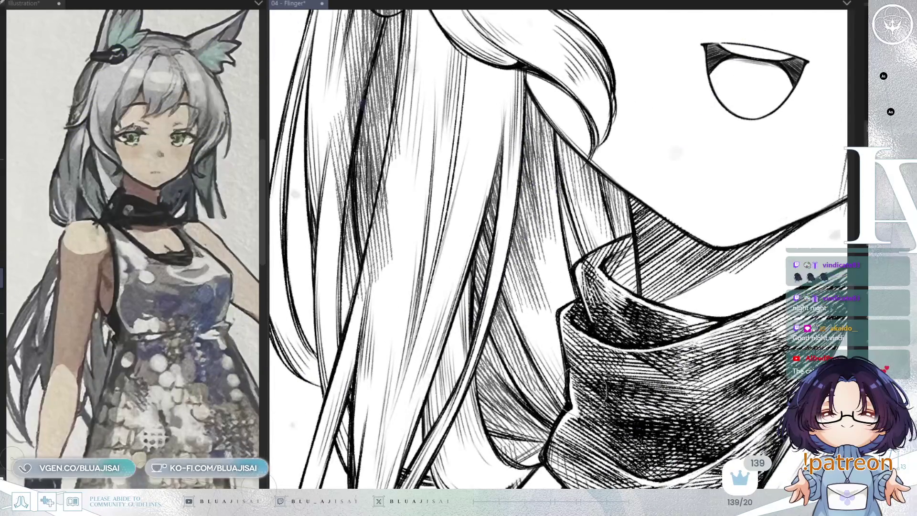
key(ctrl+minus)
key(asciicircum)
key(asciicircum)
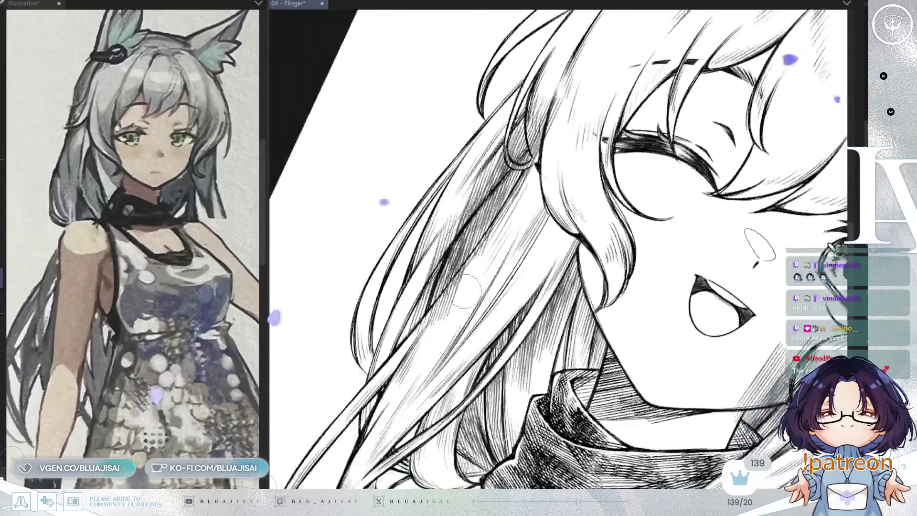
key(ctrl+plus)
key(ctrl+plus)
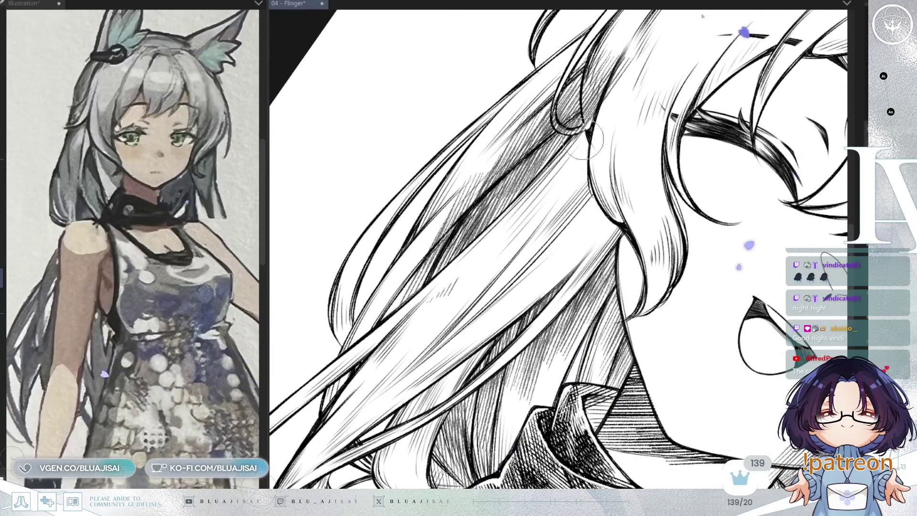
key(asciicircum)
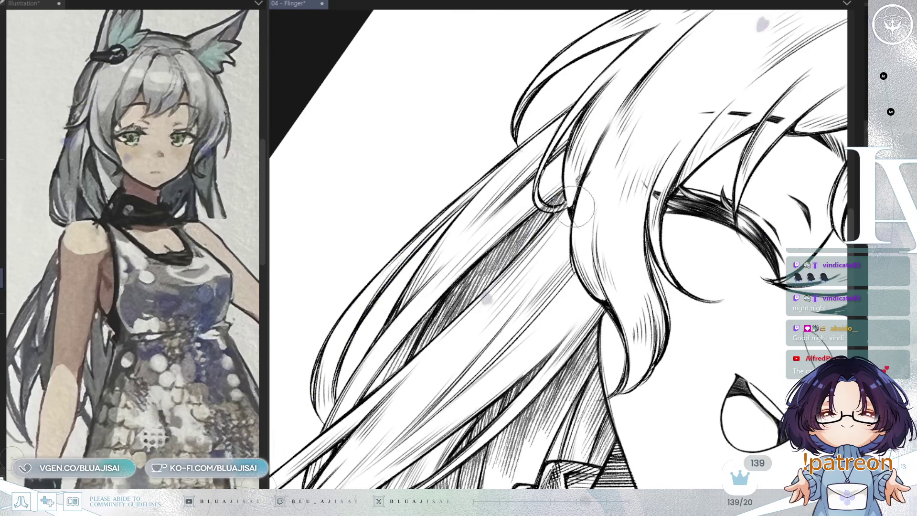
key(minus)
key(minus)
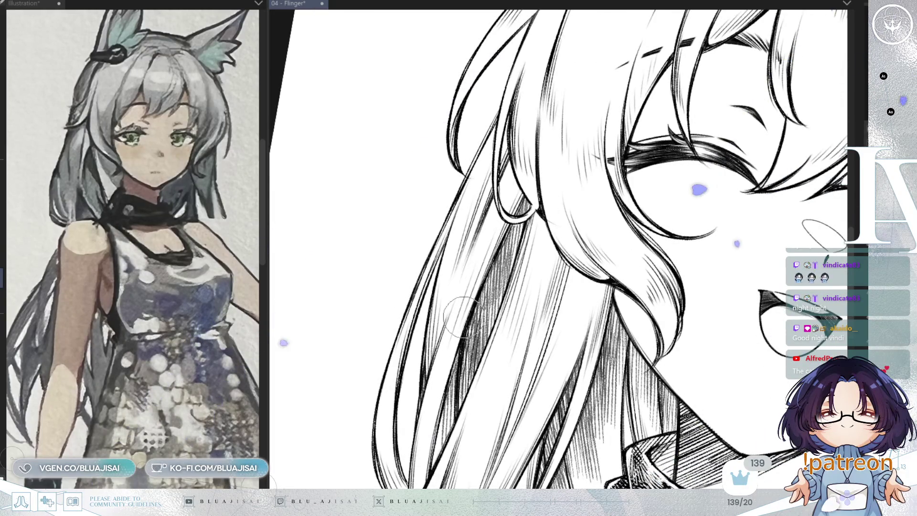
key(ctrl+minus)
key(ctrl+minus)
key(minus)
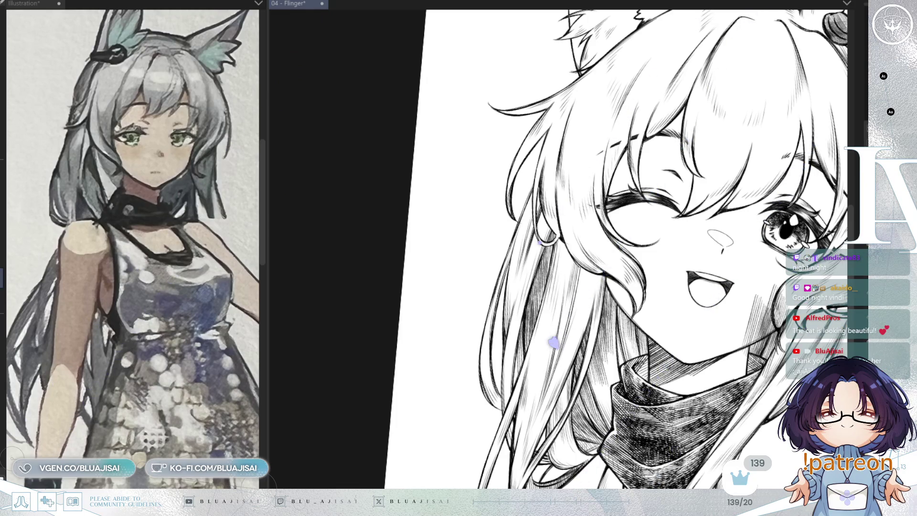
- Erase the cheek hatching between the mouth and the hair
scroll(418, 345, up, 5)
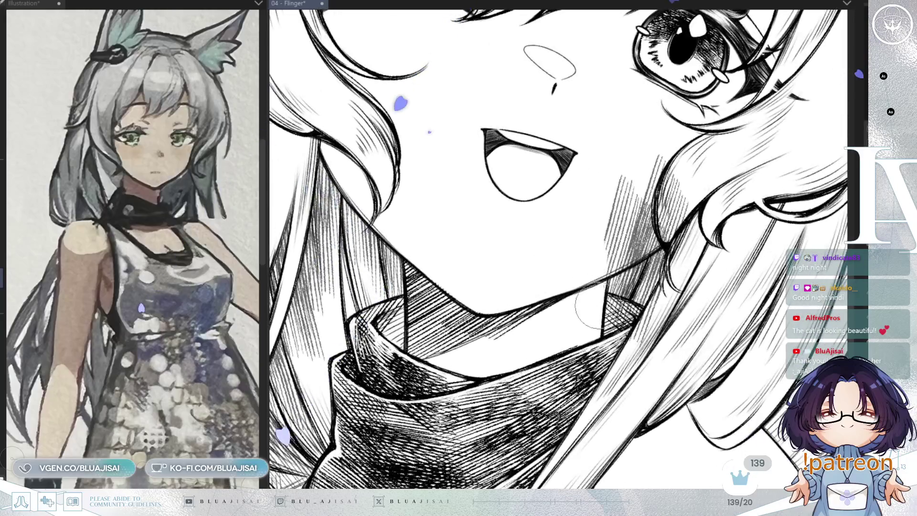
drag(593, 282, 606, 268)
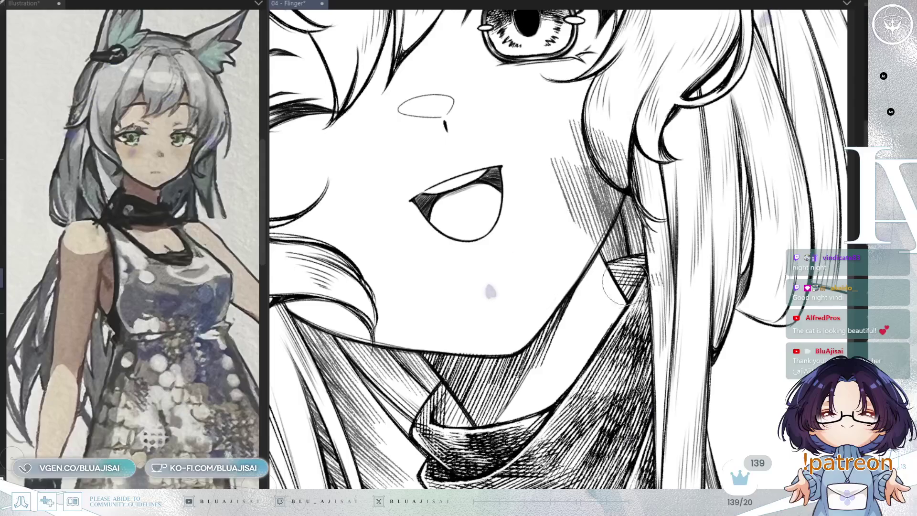
drag(605, 342, 669, 293)
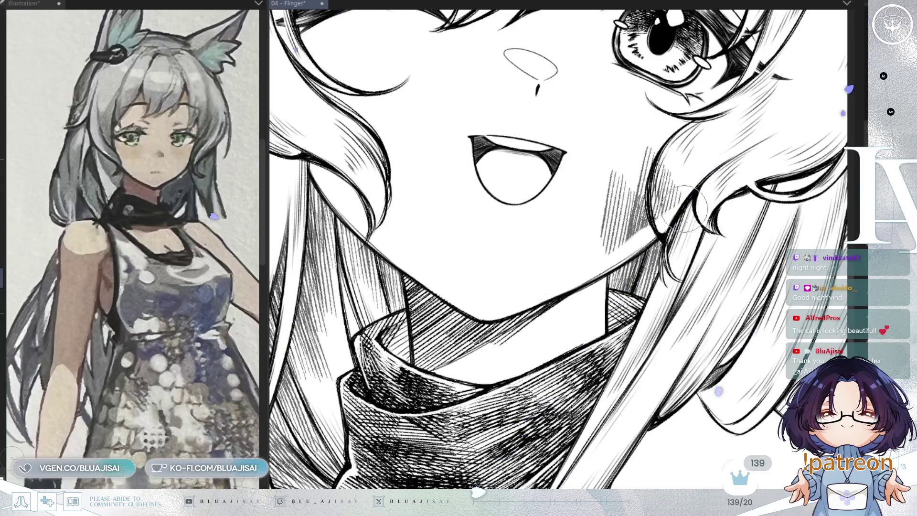
mouse_move(665, 229)
mouse_down()
mouse_move(622, 215)
mouse_move(659, 191)
mouse_move(666, 152)
mouse_move(655, 138)
mouse_up()
- Thin the hatching inside the hair loop, then return to an upright full-head view
mouse_move(517, 319)
mouse_down()
mouse_move(526, 327)
mouse_move(518, 324)
mouse_move(564, 287)
mouse_up()
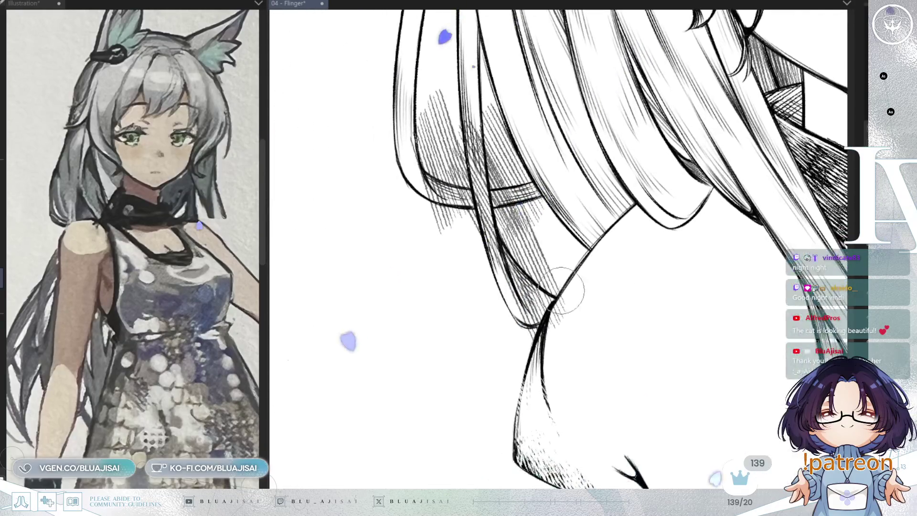
drag(539, 335, 511, 277)
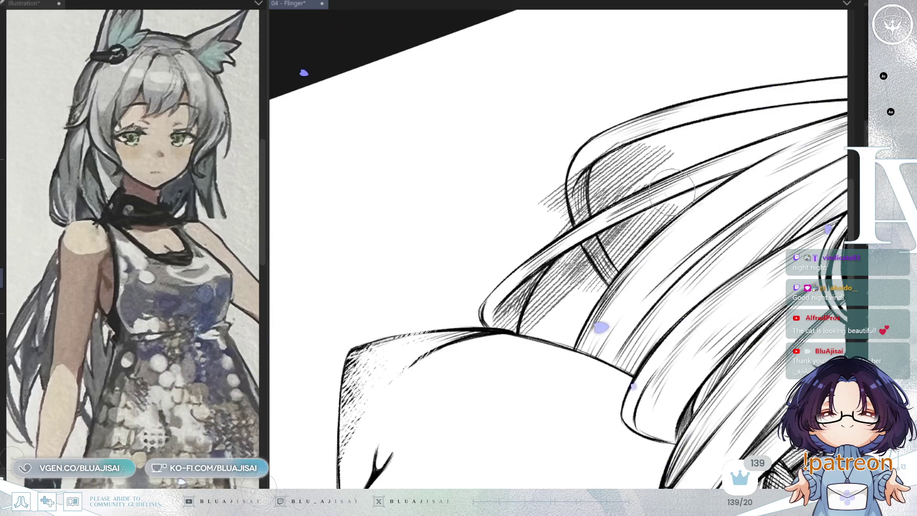
drag(668, 194, 579, 231)
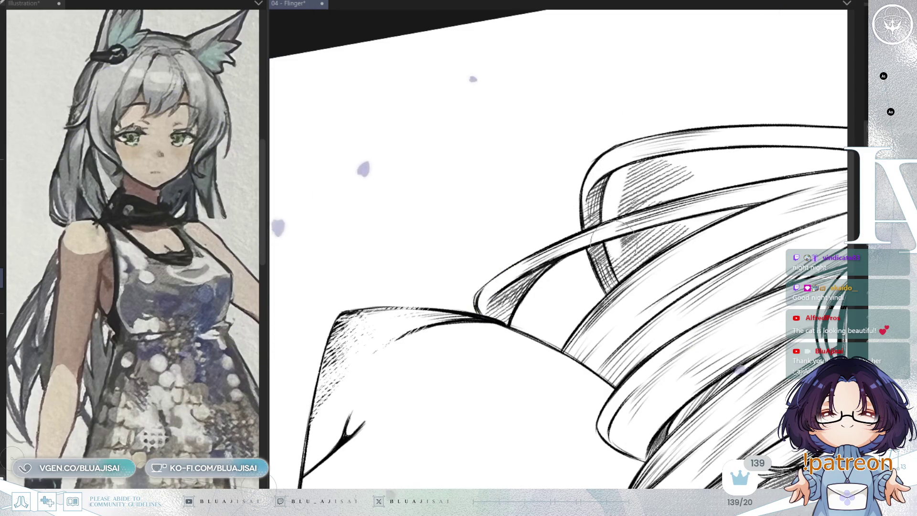
mouse_move(625, 177)
mouse_down()
mouse_move(630, 259)
mouse_move(638, 191)
mouse_move(659, 174)
mouse_move(736, 268)
mouse_move(808, 157)
mouse_move(717, 262)
mouse_up()
key(ctrl+minus)
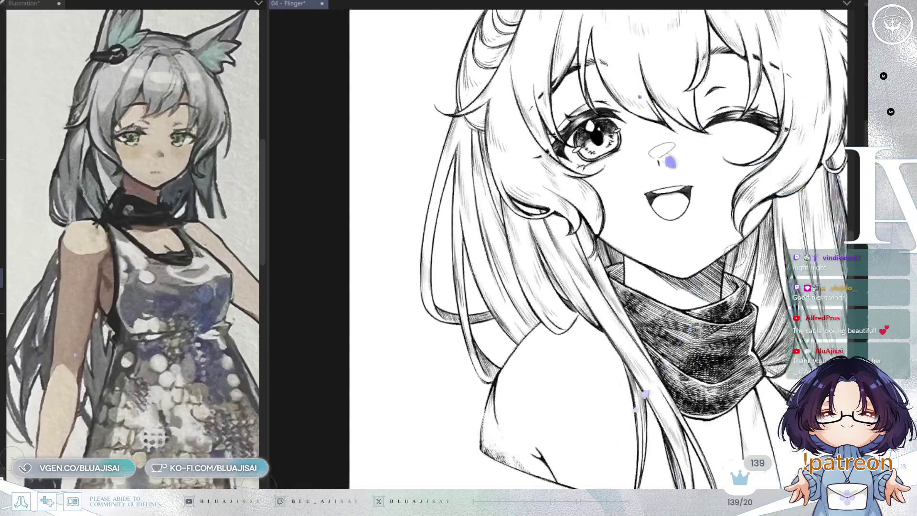
key(ctrl+minus)
key(ctrl+minus)
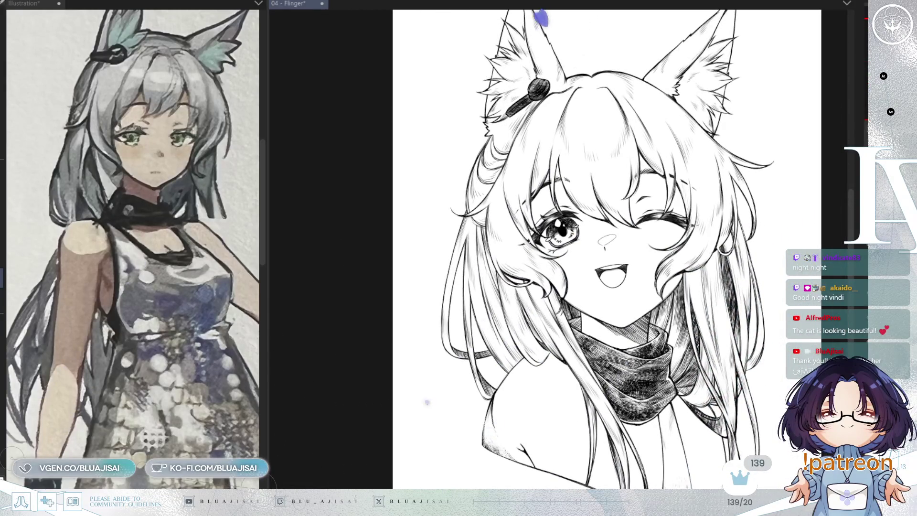
key(ctrl+minus)
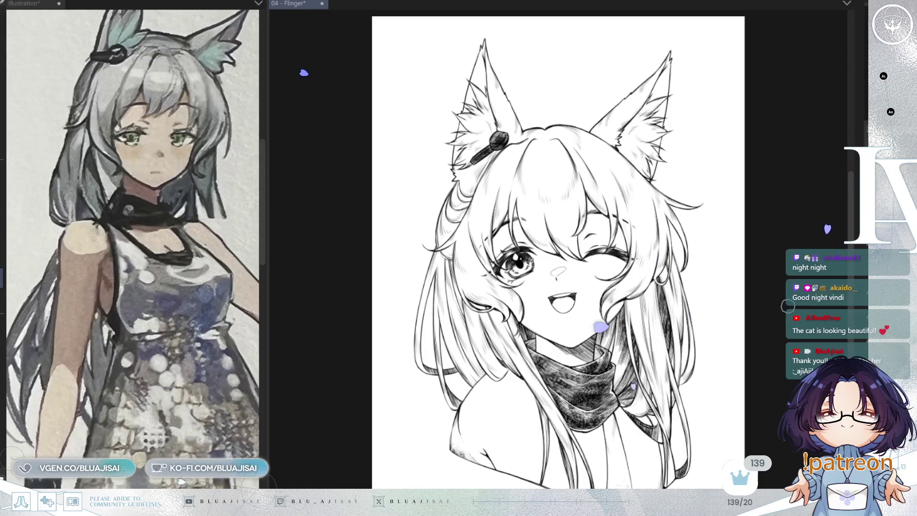
key(ctrl+plus)
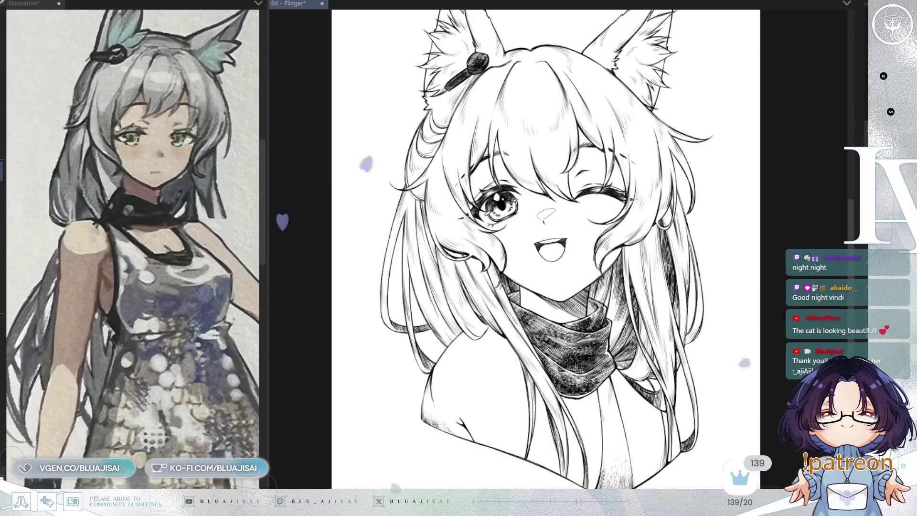
scroll(528, 393, up, 3)
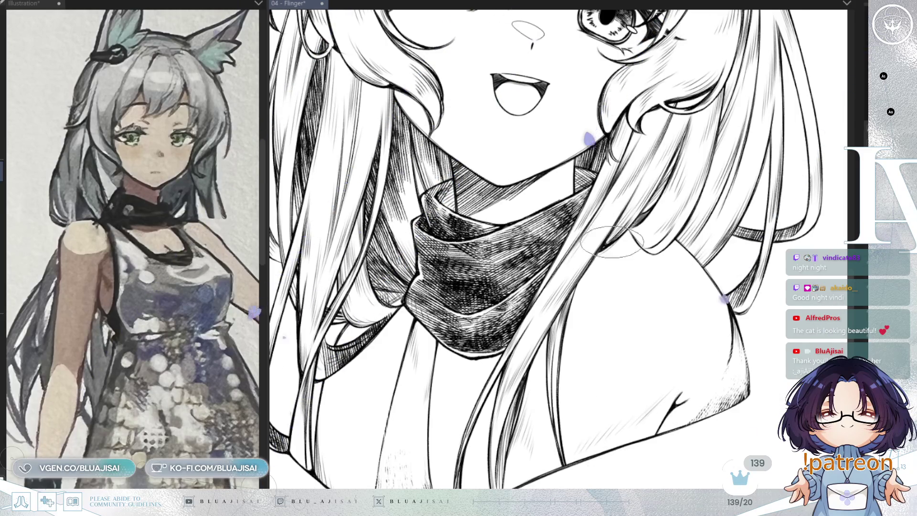
key(minus)
key(minus)
key(minus)
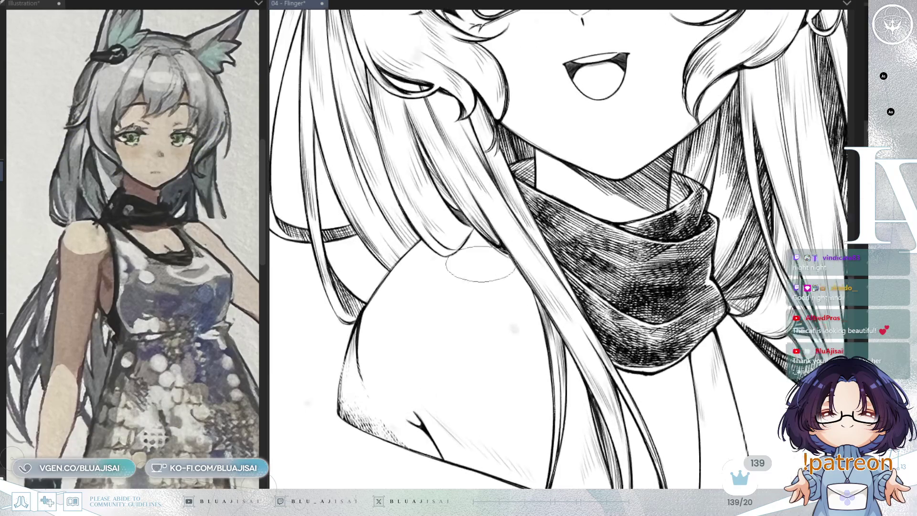
scroll(531, 281, up, 1)
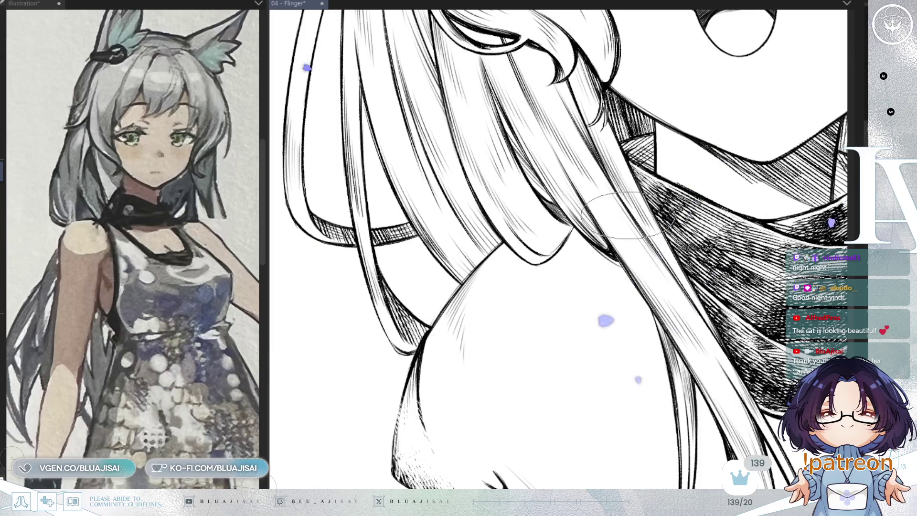
key(minus)
key(minus)
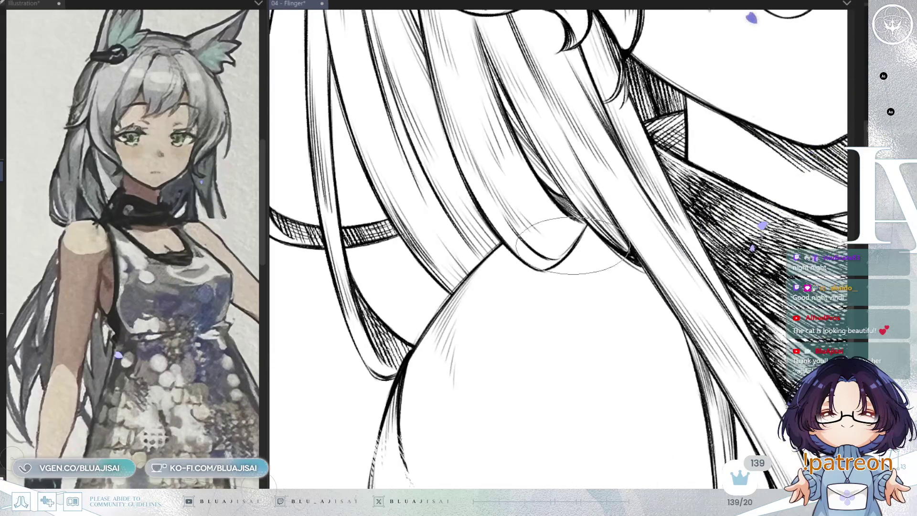
- Zoom in on the fox ear's hair clip and back out again
scroll(576, 234, down, 3)
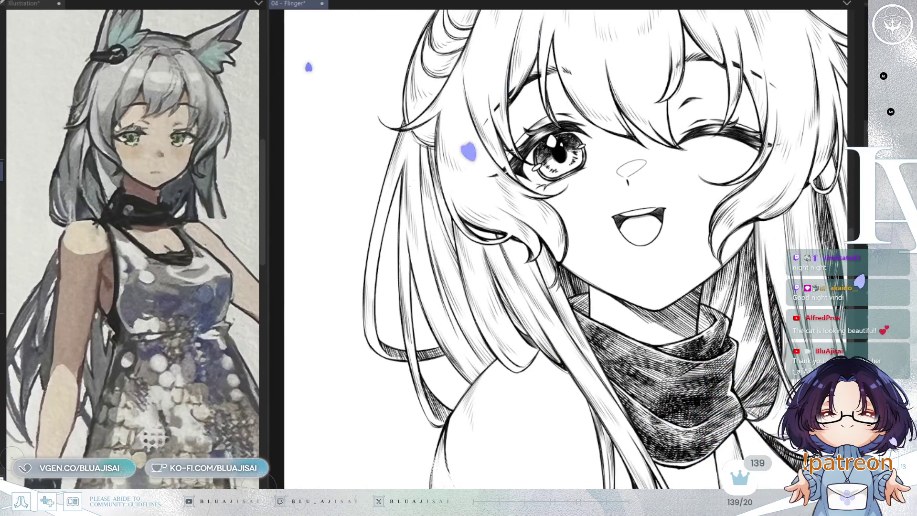
scroll(631, 168, up, 5)
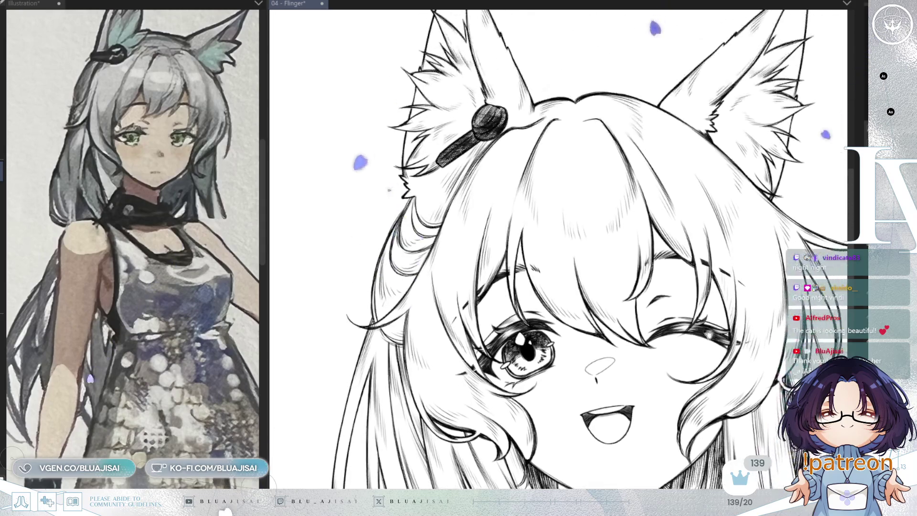
scroll(538, 249, up, 3)
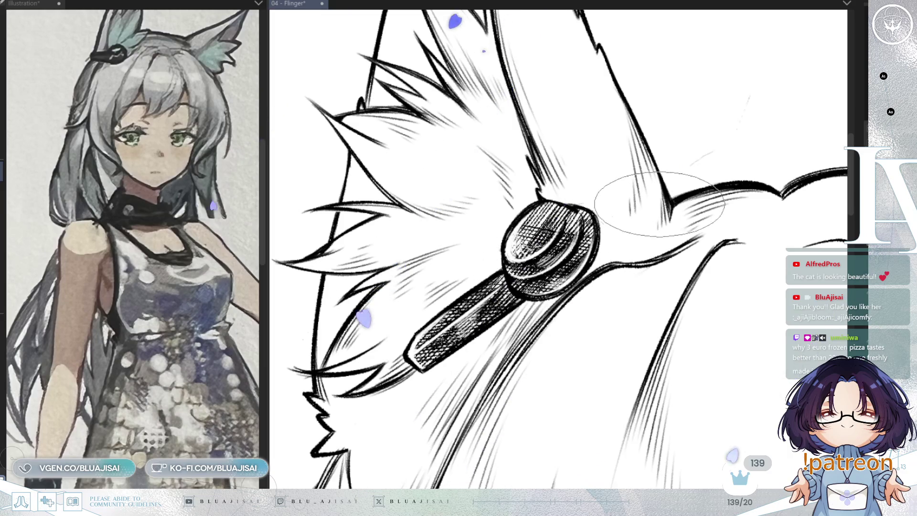
scroll(535, 265, up, 3)
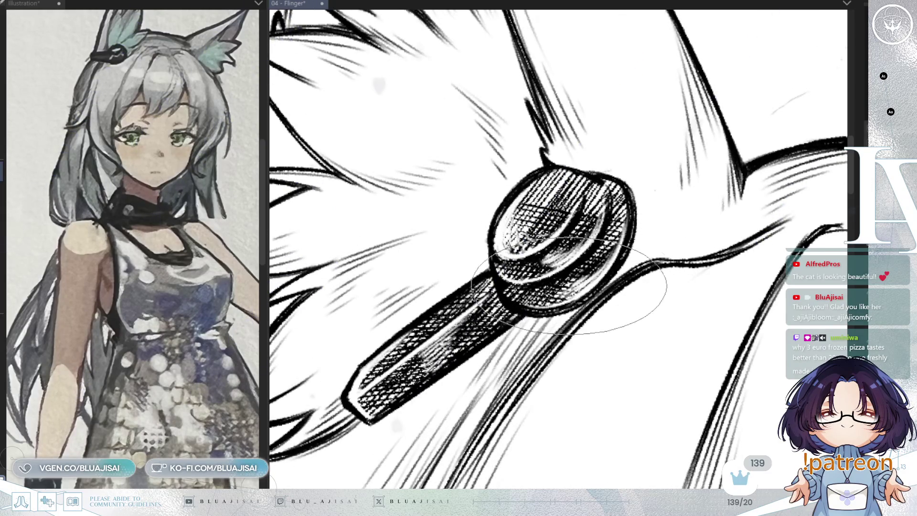
scroll(669, 221, down, 3)
scroll(669, 224, down, 5)
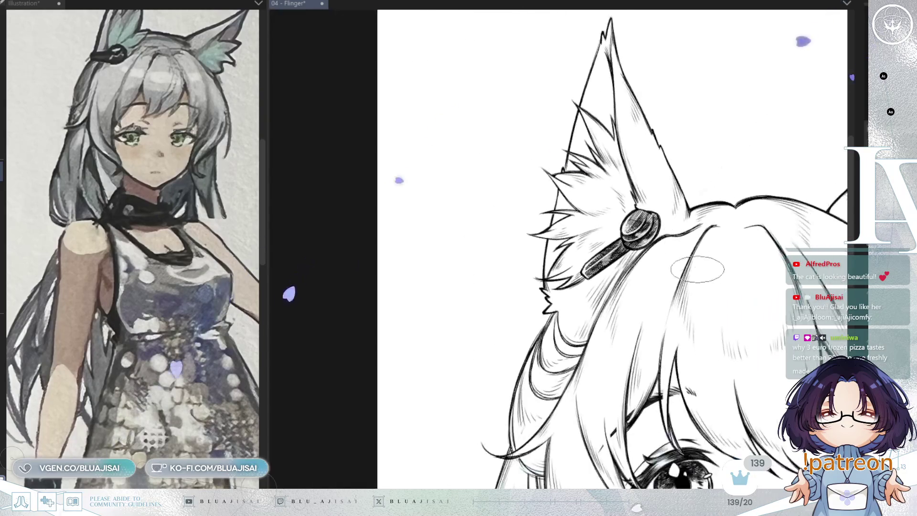
- Zoom out and back in to view the complete inked head
scroll(683, 285, up, 2)
scroll(678, 288, down, 1)
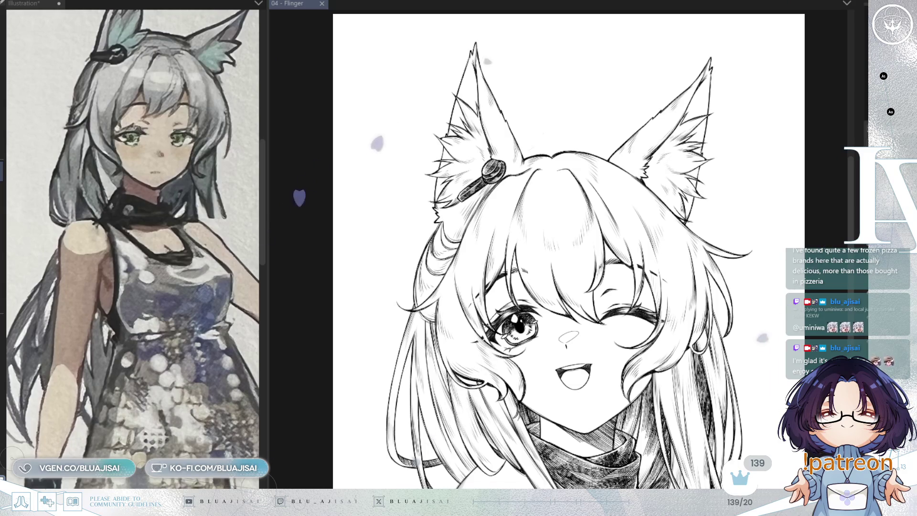
scroll(532, 249, down, 5)
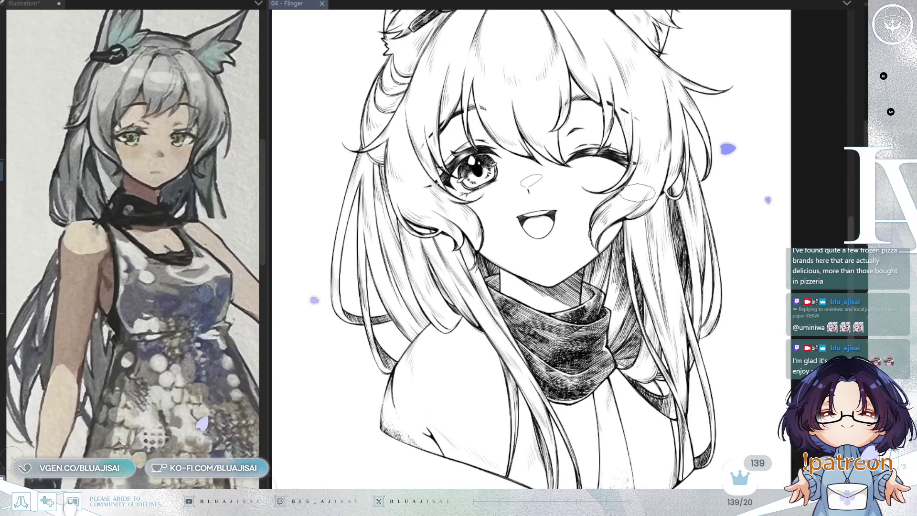
scroll(513, 205, up, 2)
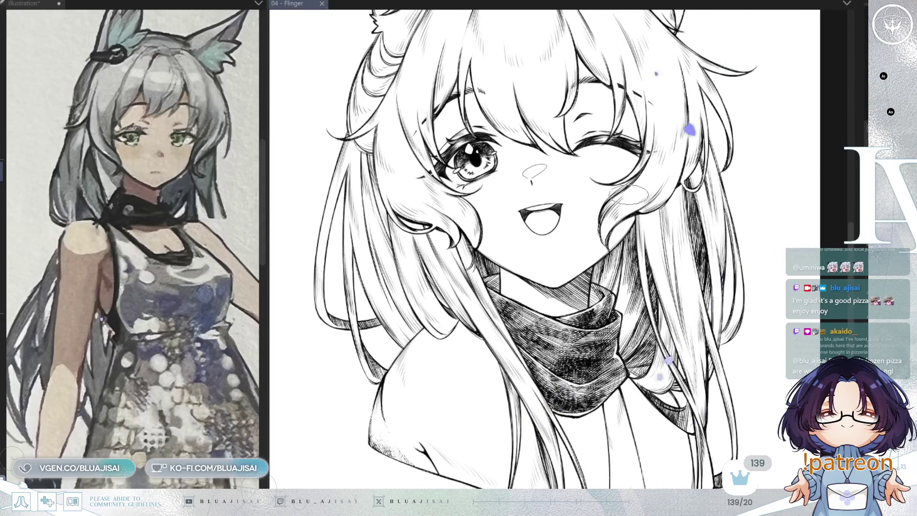
key(h)
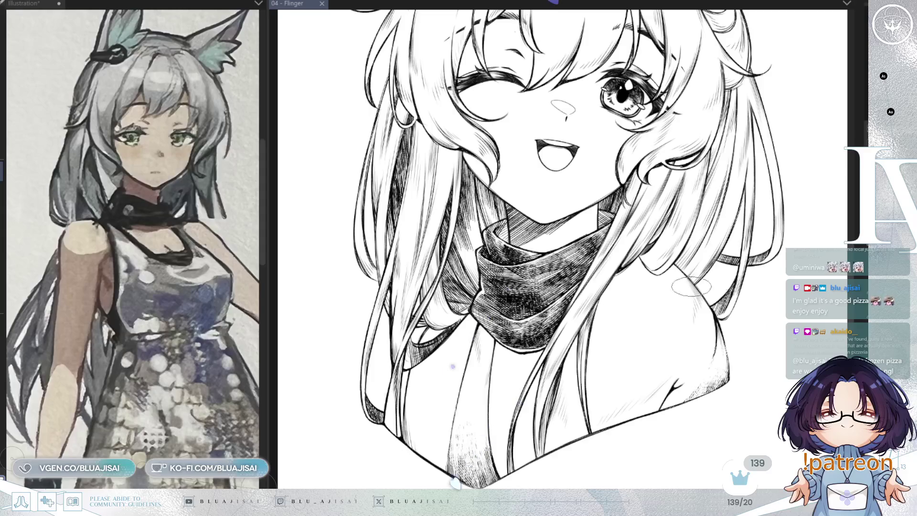
mouse_move(635, 283)
mouse_down()
mouse_move(670, 304)
mouse_move(645, 325)
mouse_up()
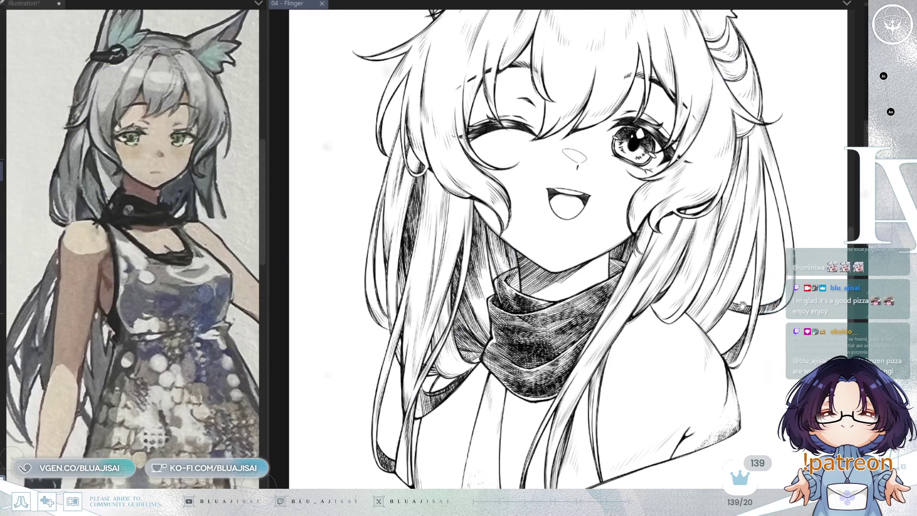
drag(753, 280, 717, 310)
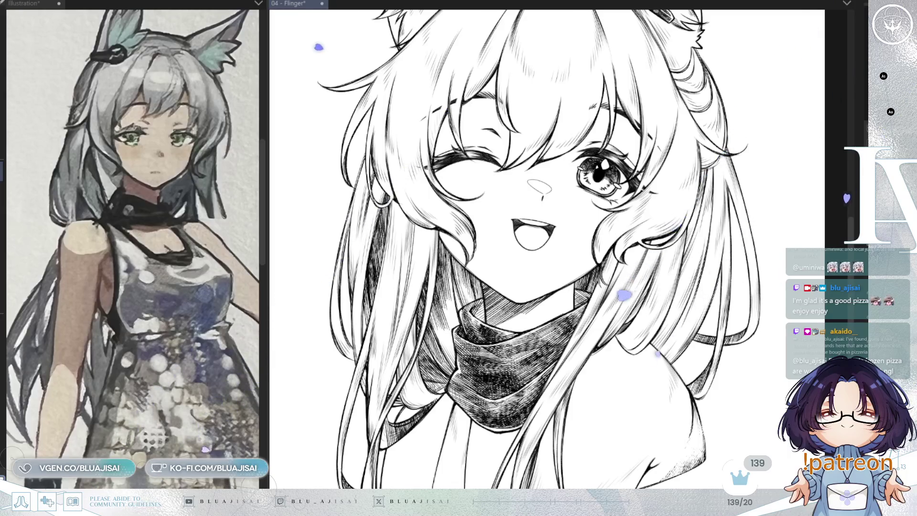
scroll(606, 306, up, 2)
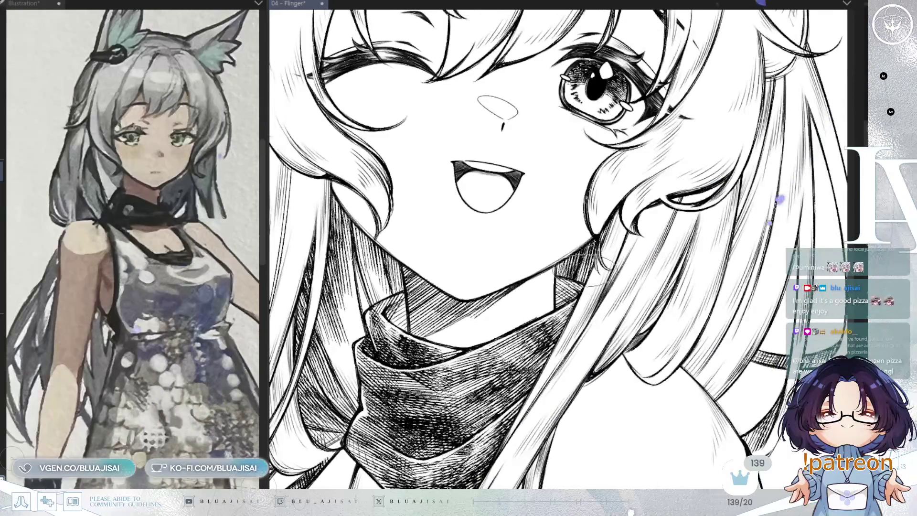
scroll(559, 264, up, 1)
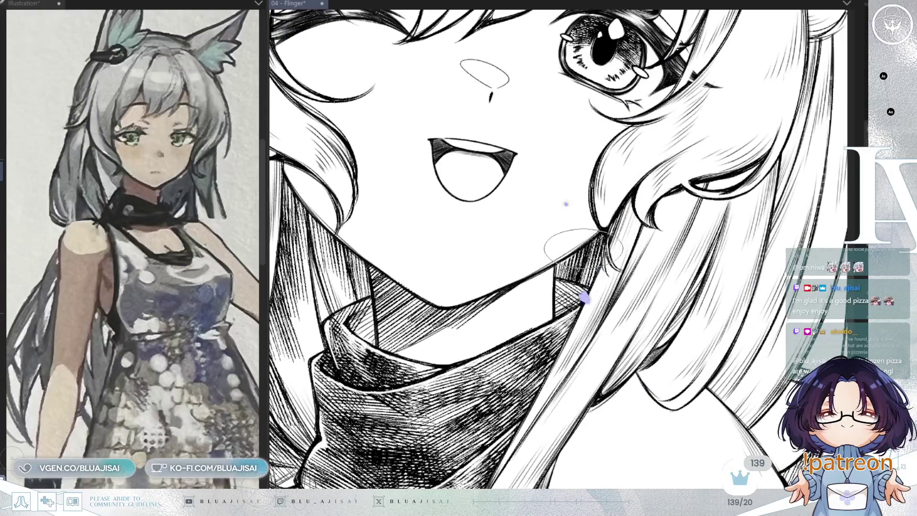
scroll(592, 242, up, 3)
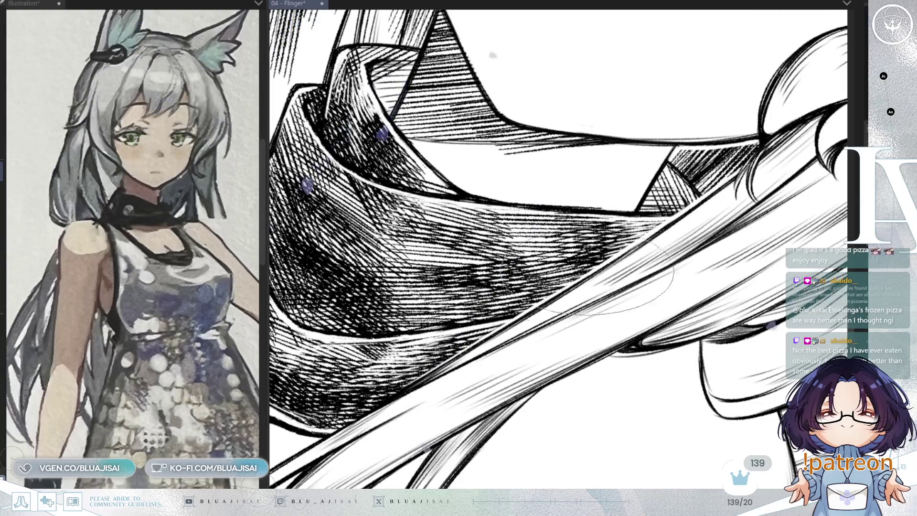
- Rotate the view counterclockwise and bring the scarf folds into position
key(minus)
key(minus)
key(minus)
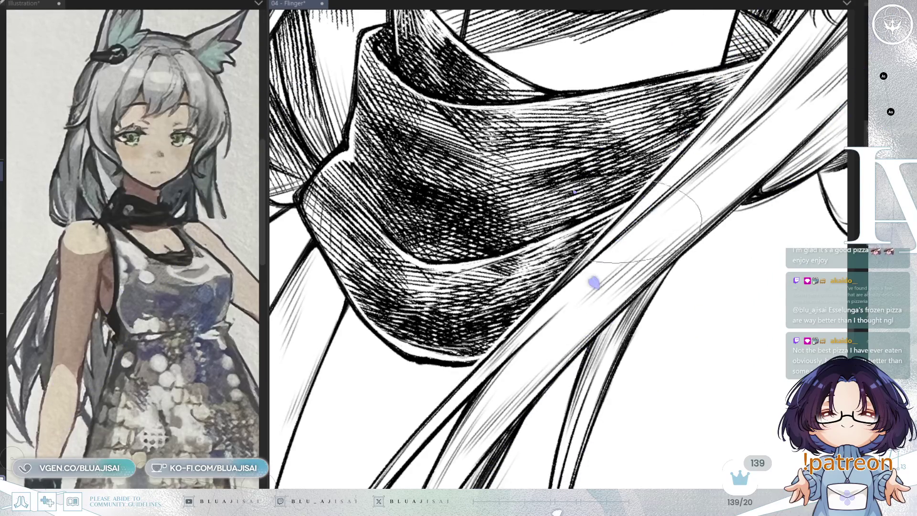
mouse_move(530, 301)
mouse_down()
mouse_move(559, 334)
mouse_move(516, 477)
mouse_up()
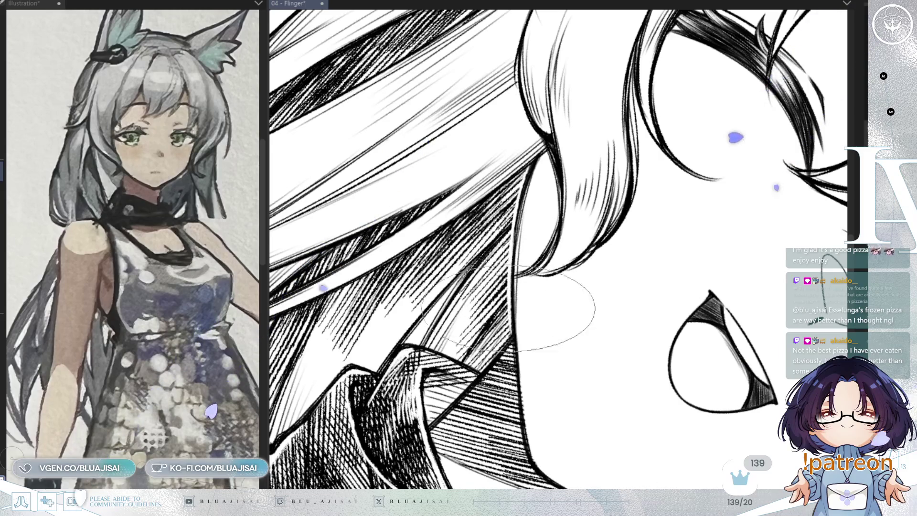
- Rotate, zoom and mirror the view so the hair beside the face runs vertically
key(minus)
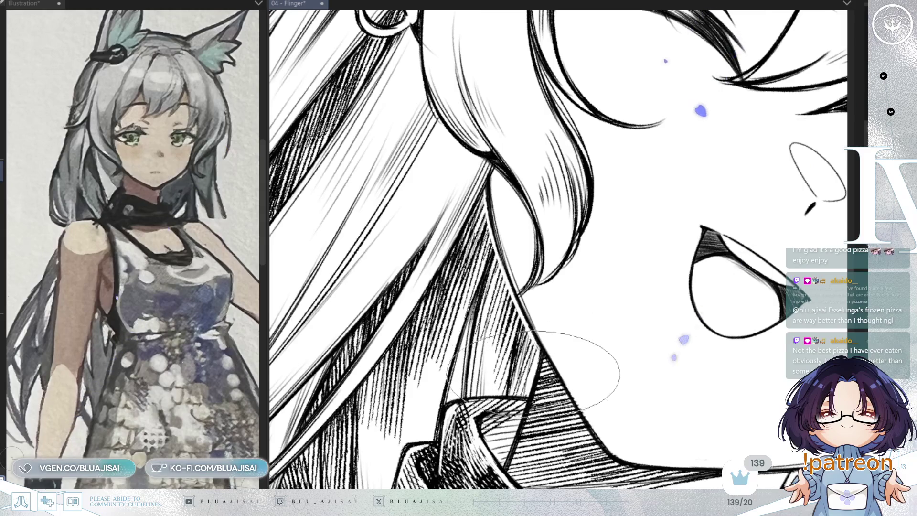
key(plus)
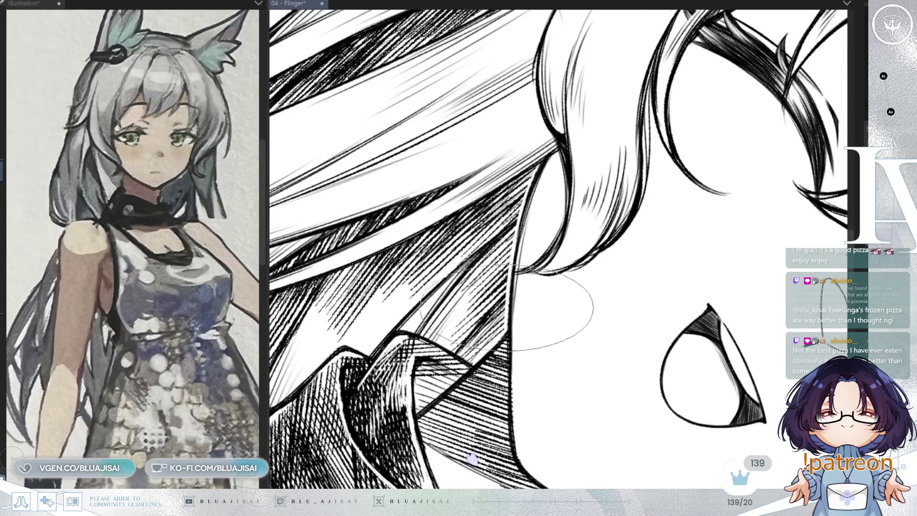
key(minus)
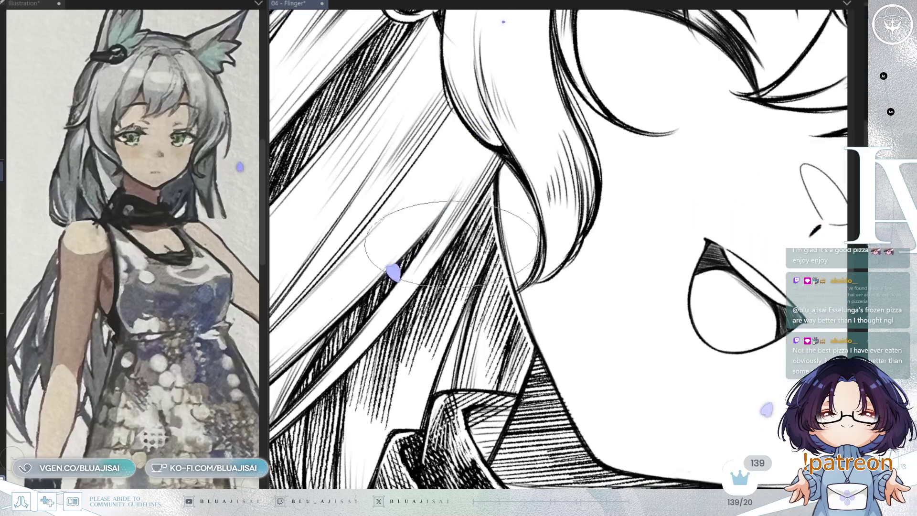
key(m)
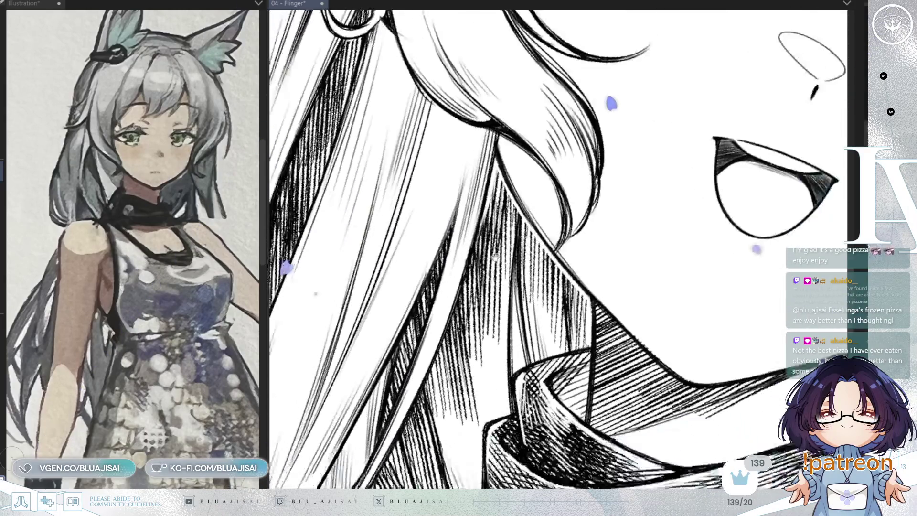
key(minus)
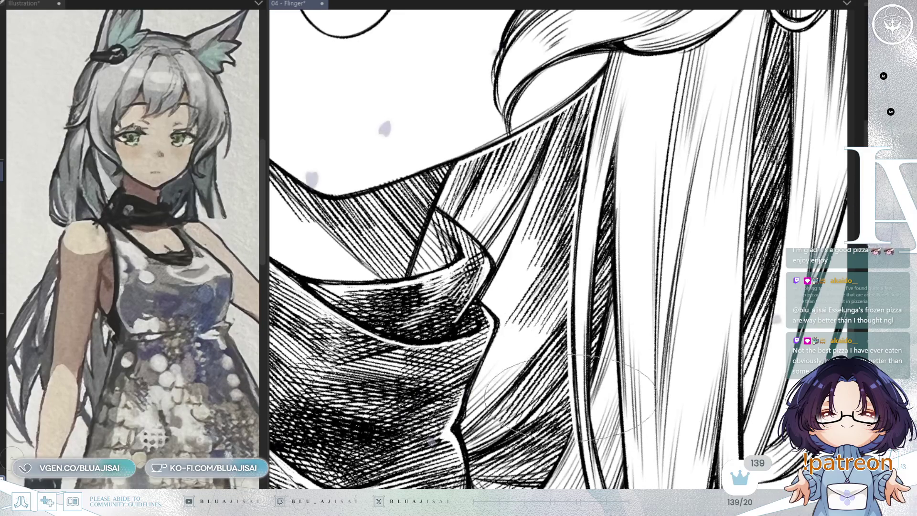
- Mirror the view and rotate it so the hair beside the scarf runs diagonally
mouse_move(594, 378)
mouse_down()
mouse_move(588, 239)
mouse_move(616, 206)
mouse_up()
scroll(614, 194, up, 1)
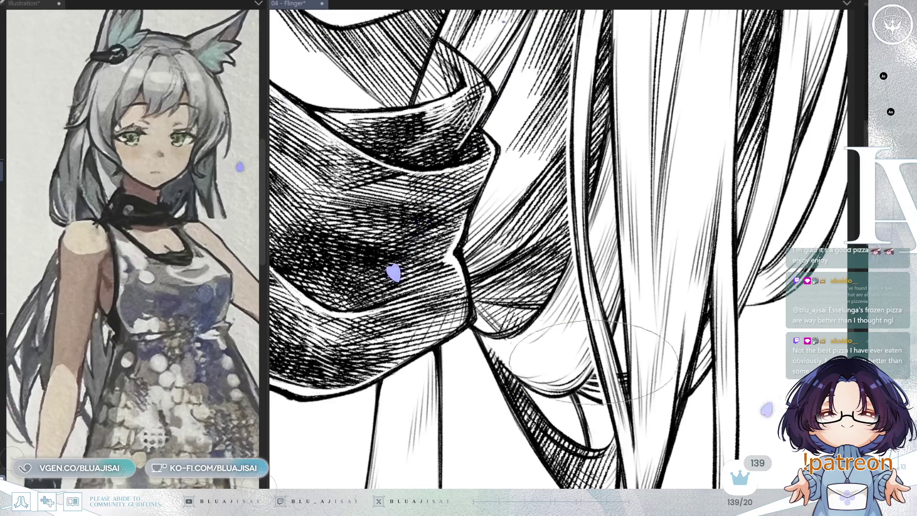
key(h)
drag(602, 330, 383, 383)
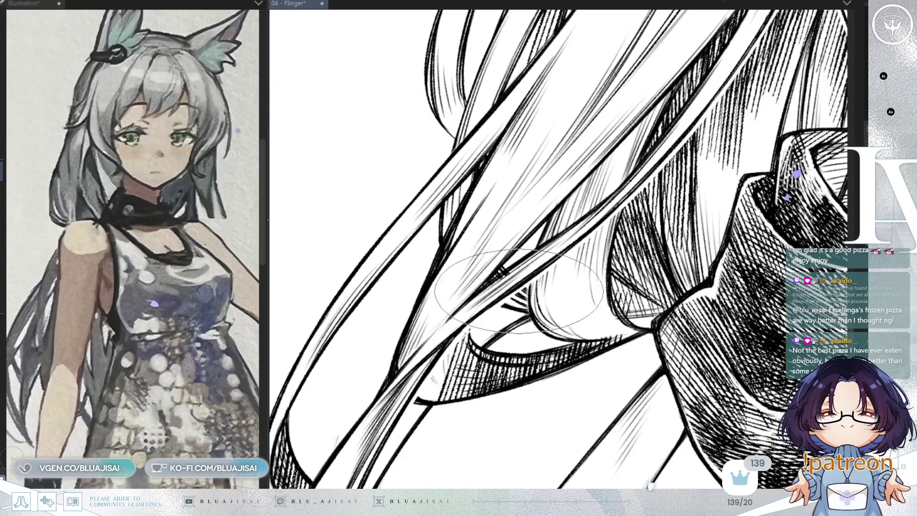
drag(494, 308, 586, 330)
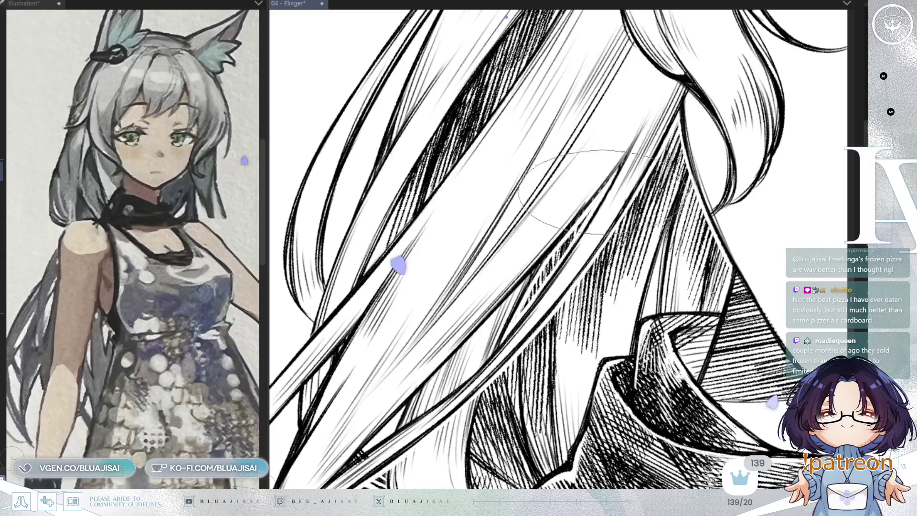
scroll(776, 211, down, 4)
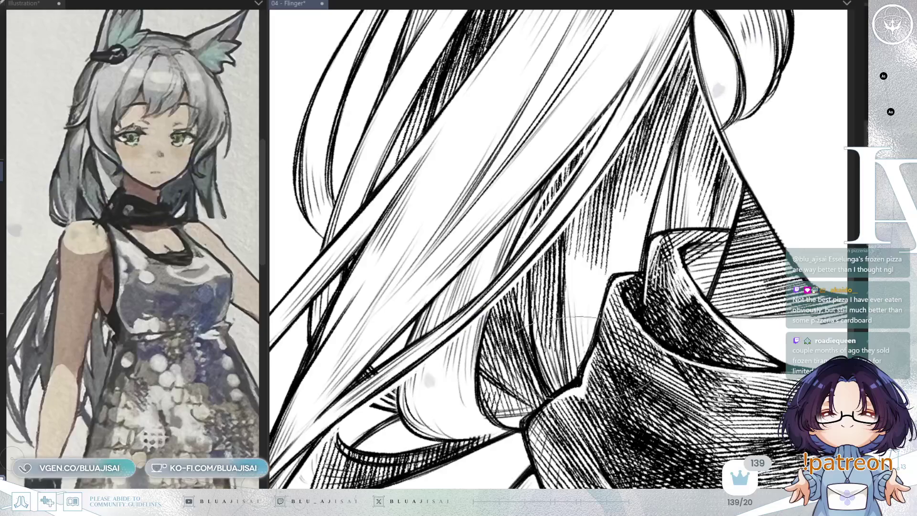
- Rotate the view back upright and centre the mouth and scarf
key(minus)
key(asciicircum)
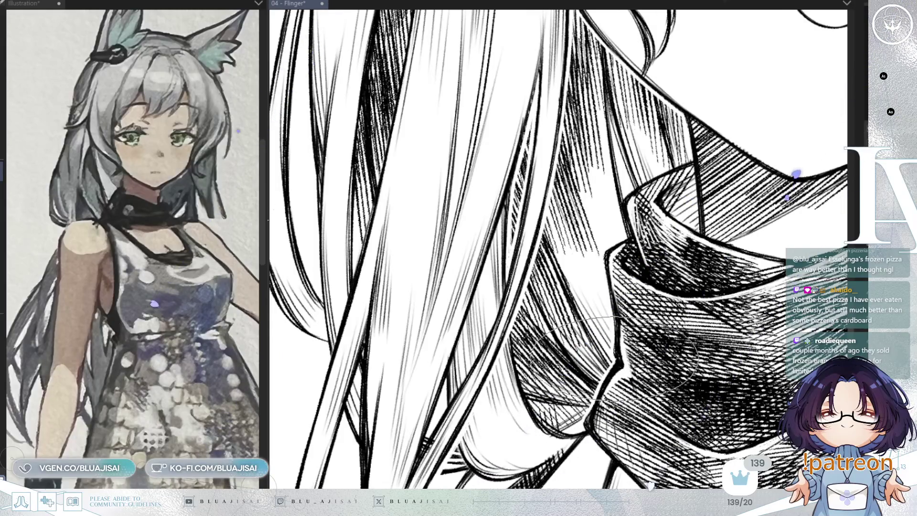
key(minus)
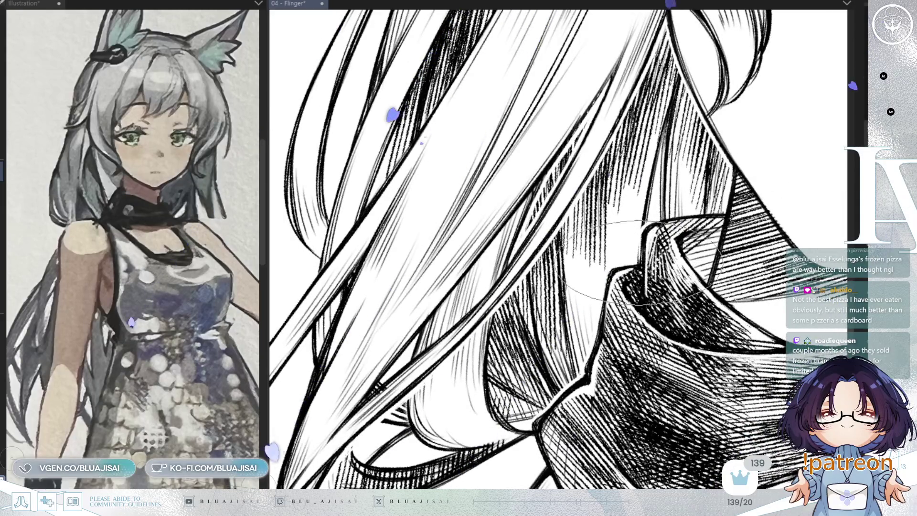
key(asciicircum)
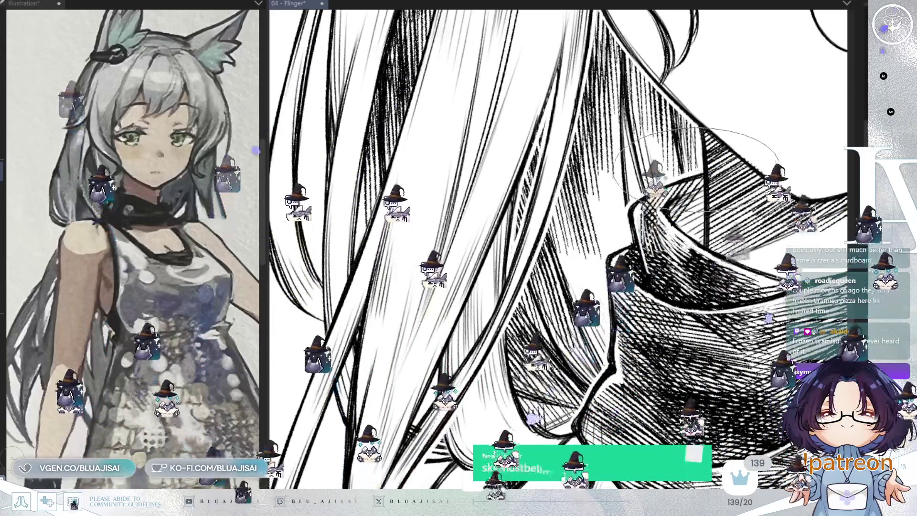
scroll(700, 169, down, 5)
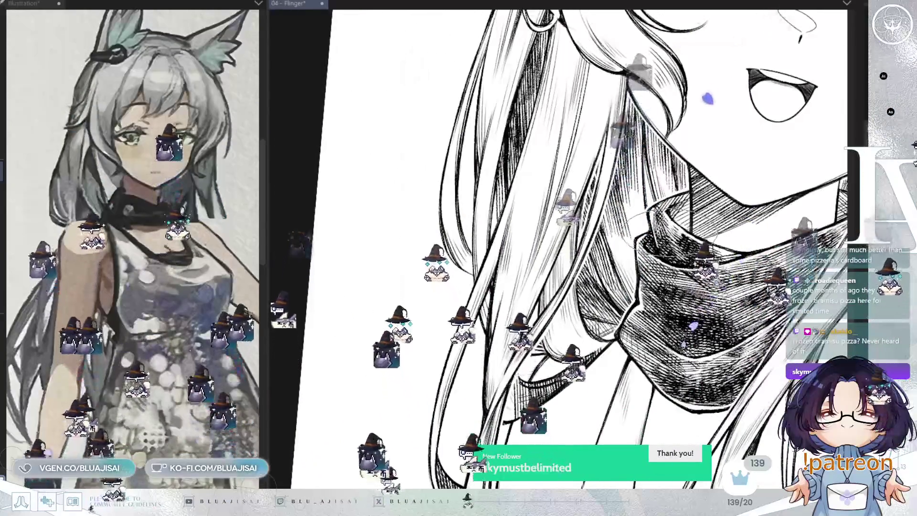
mouse_move(700, 169)
mouse_down()
mouse_move(567, 108)
mouse_move(433, 78)
mouse_move(521, 139)
mouse_up()
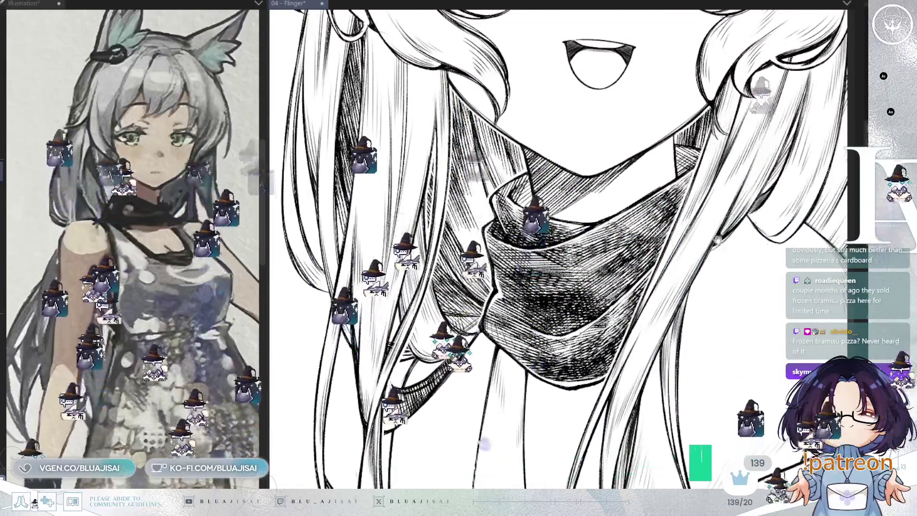
scroll(535, 214, up, 6)
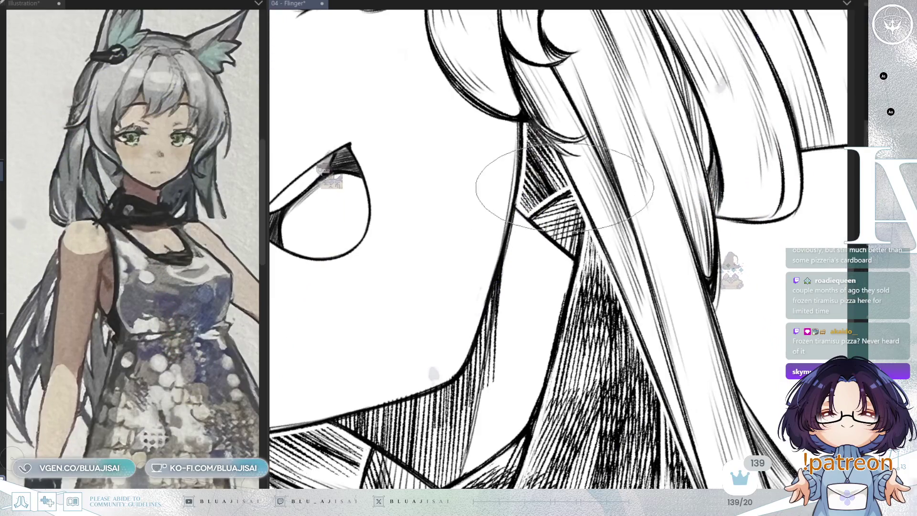
- Scroll the view around the neck and the hair beside the scarf
scroll(752, 258, down, 3)
scroll(753, 258, down, 5)
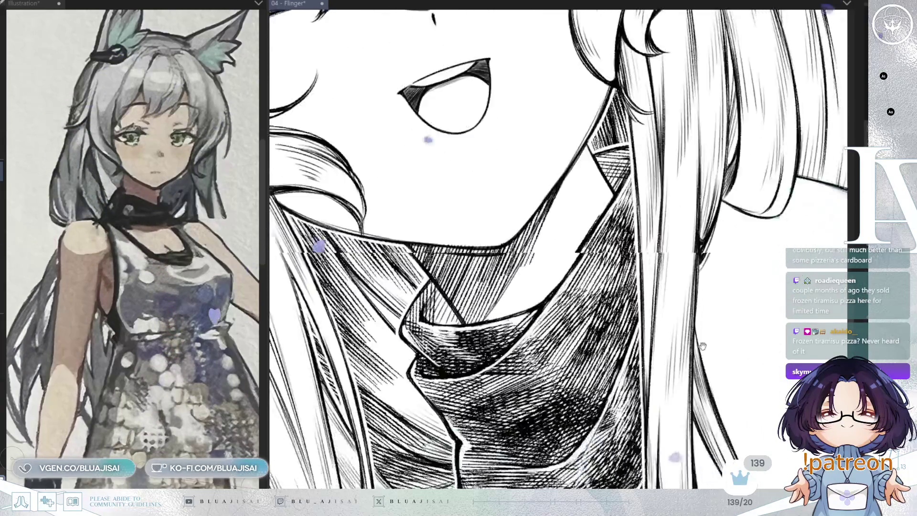
scroll(705, 242, down, 2)
scroll(705, 243, up, 1)
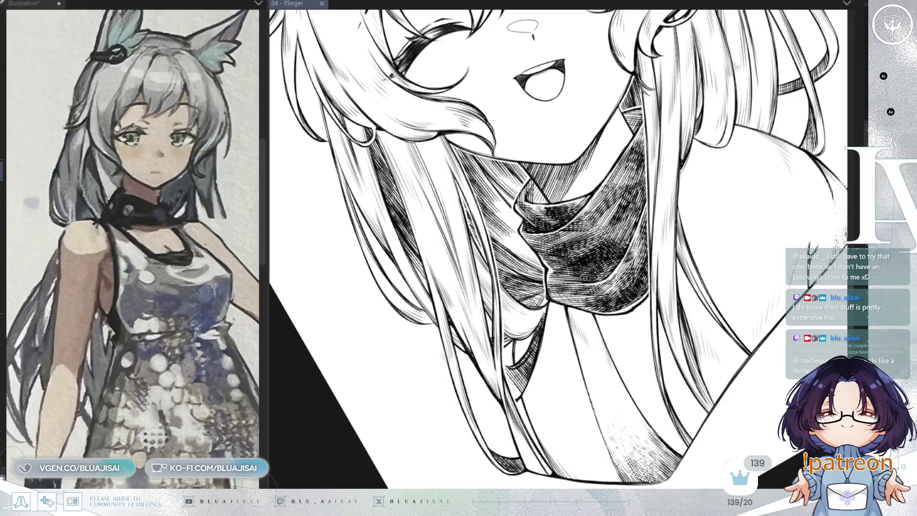
scroll(559, 248, down, 5)
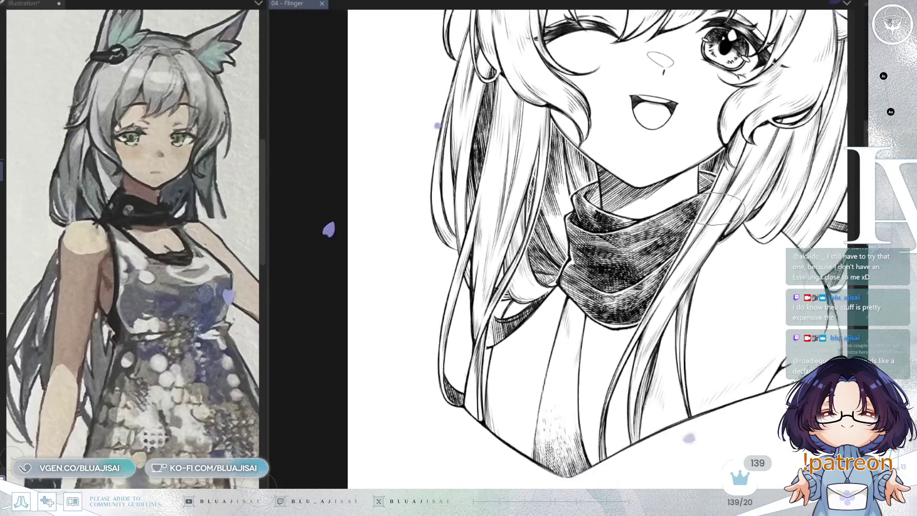
- Mirror the canvas and zoom to check the whole drawing, then save it
scroll(744, 259, down, 3)
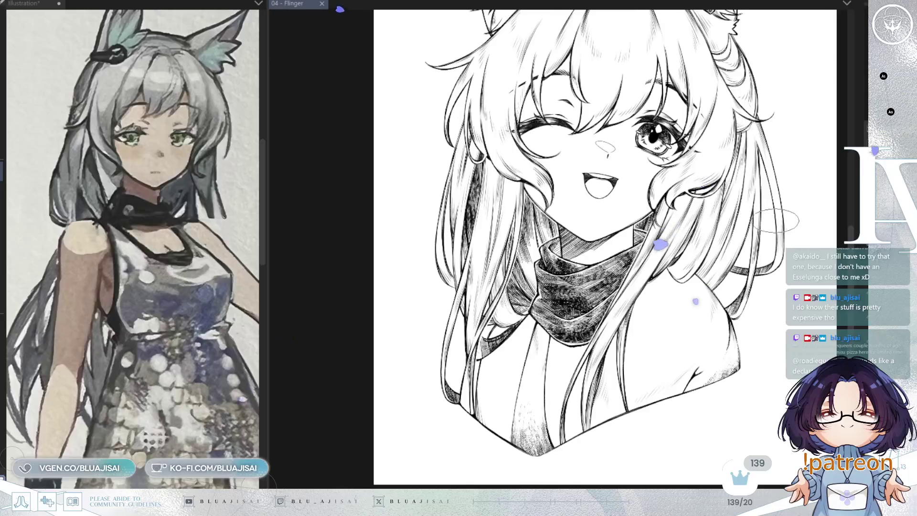
scroll(745, 259, down, 1)
key(h)
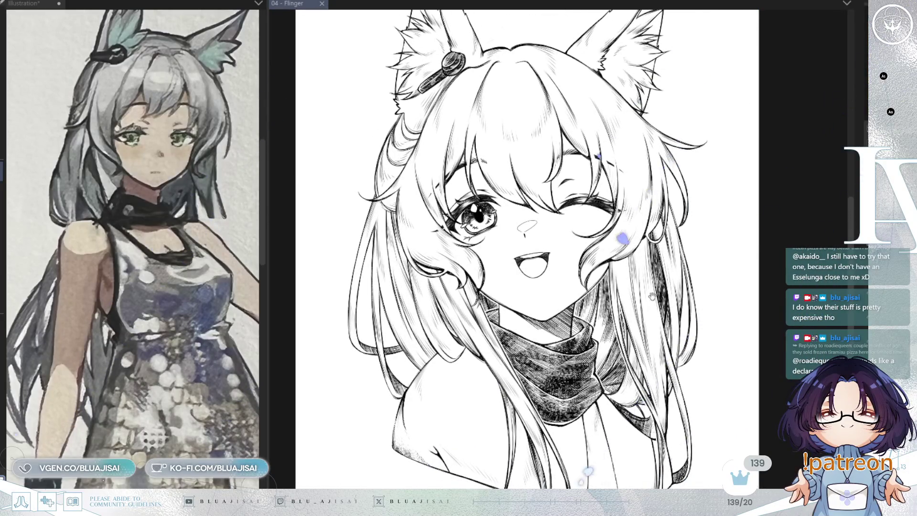
scroll(622, 238, up, 1)
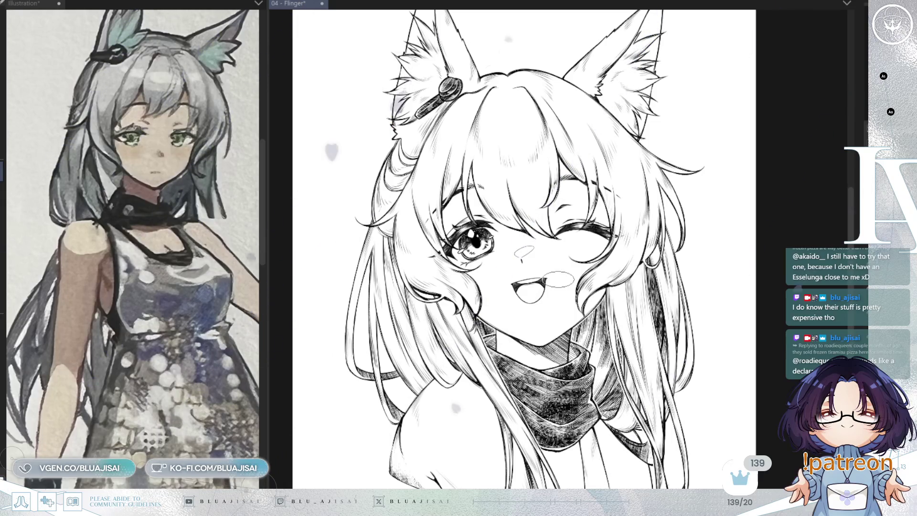
scroll(597, 281, up, 2)
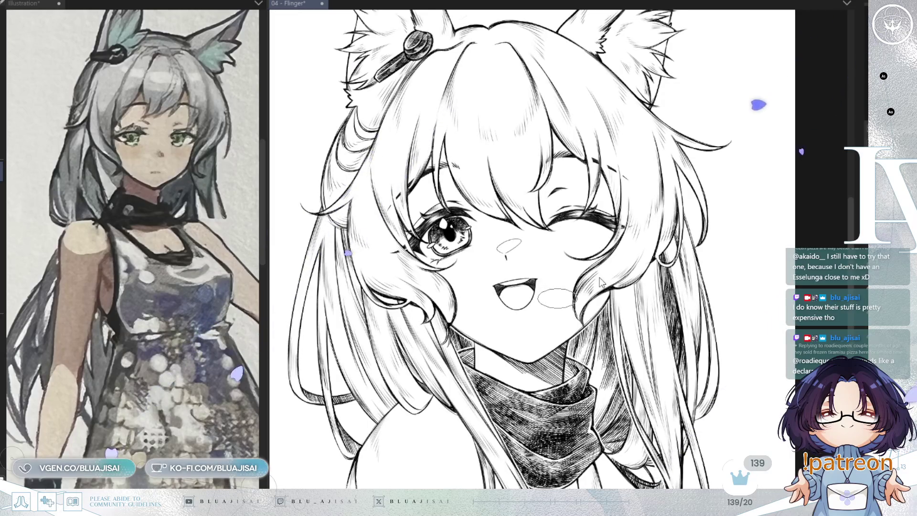
key(ctrl+s)
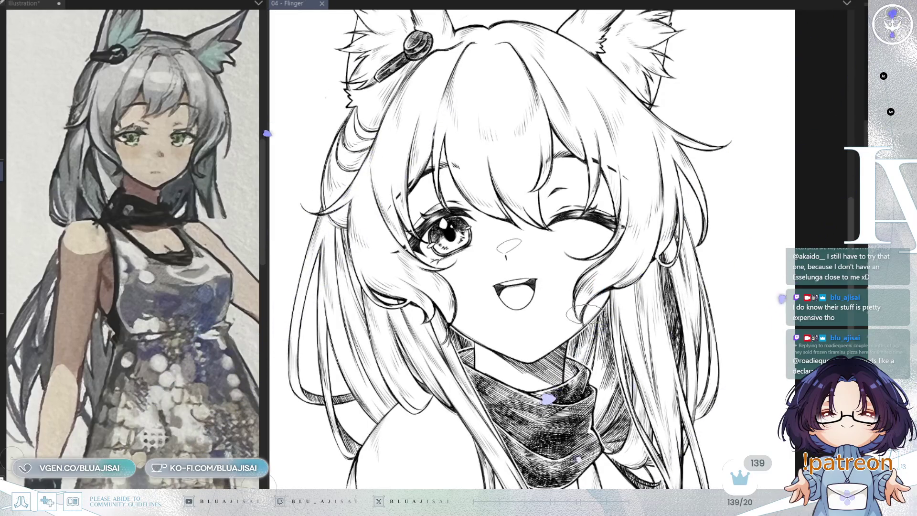
- Tilt and zoom onto the face, then hide the reference illustration pane
drag(580, 312, 458, 307)
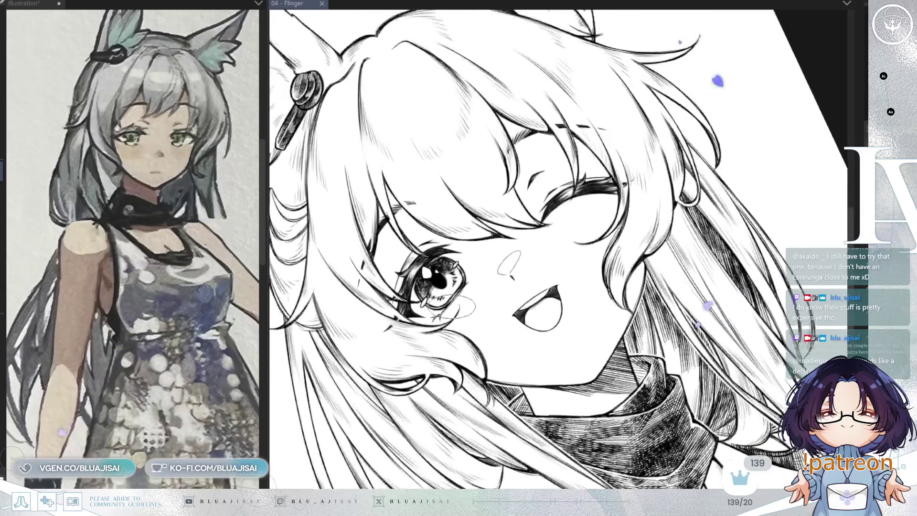
drag(721, 75, 678, 150)
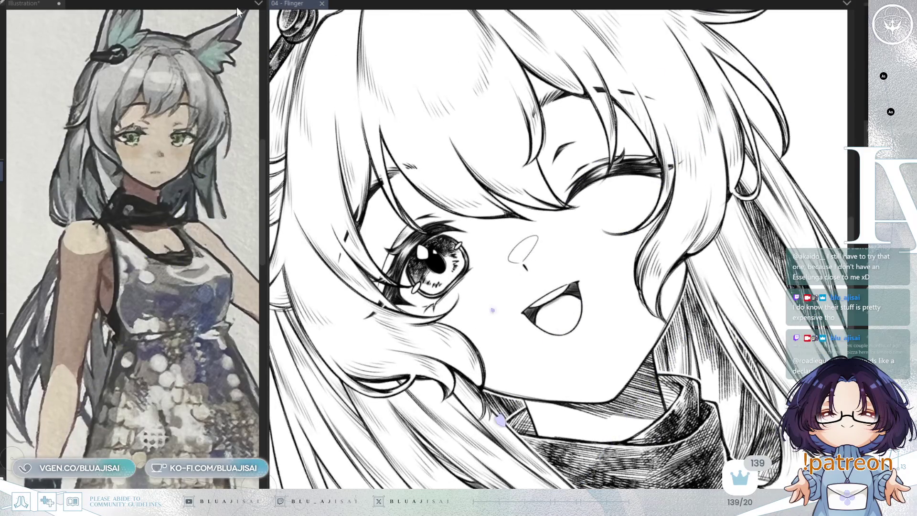
click(238, 10)
- Hatch diagonal blush lines on both cheeks, then reset rotation and zoom out
mouse_move(459, 258)
mouse_down()
mouse_move(508, 228)
mouse_move(559, 227)
mouse_move(532, 202)
mouse_up()
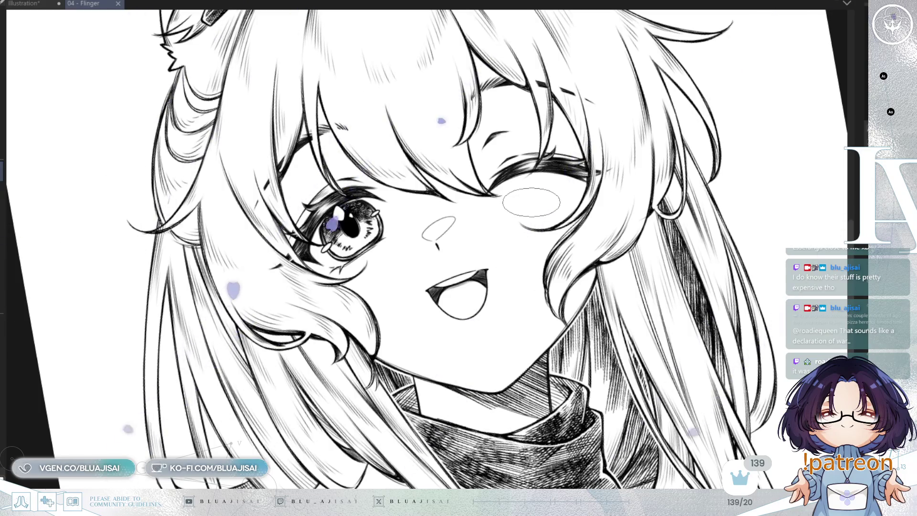
mouse_move(530, 203)
mouse_down()
mouse_move(466, 240)
mouse_move(389, 248)
mouse_move(316, 309)
mouse_move(360, 288)
mouse_up()
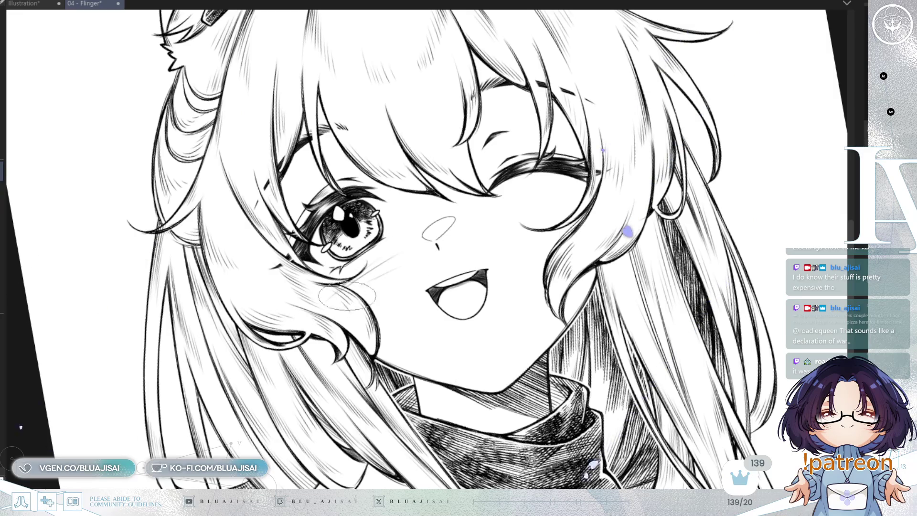
mouse_move(399, 255)
mouse_down()
mouse_move(344, 301)
mouse_move(550, 205)
mouse_move(509, 184)
mouse_move(595, 160)
mouse_move(478, 211)
mouse_move(530, 184)
mouse_move(535, 165)
mouse_up()
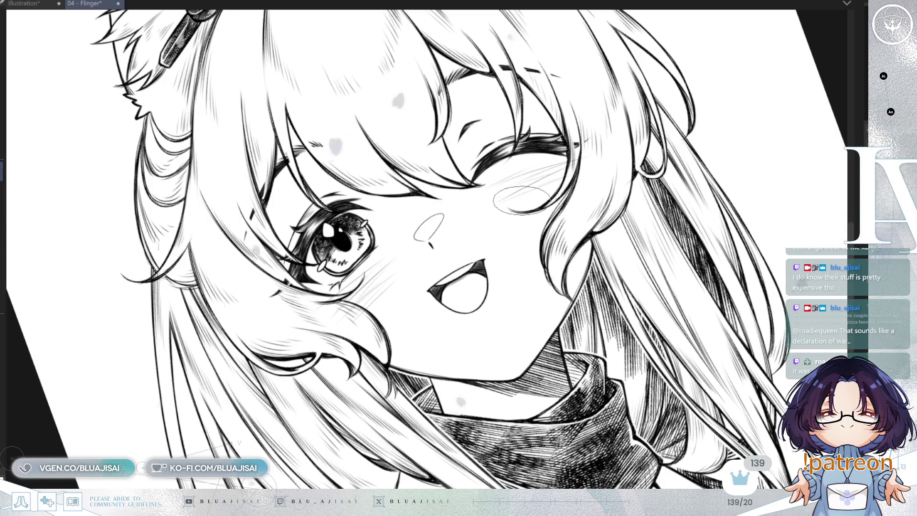
key(minus)
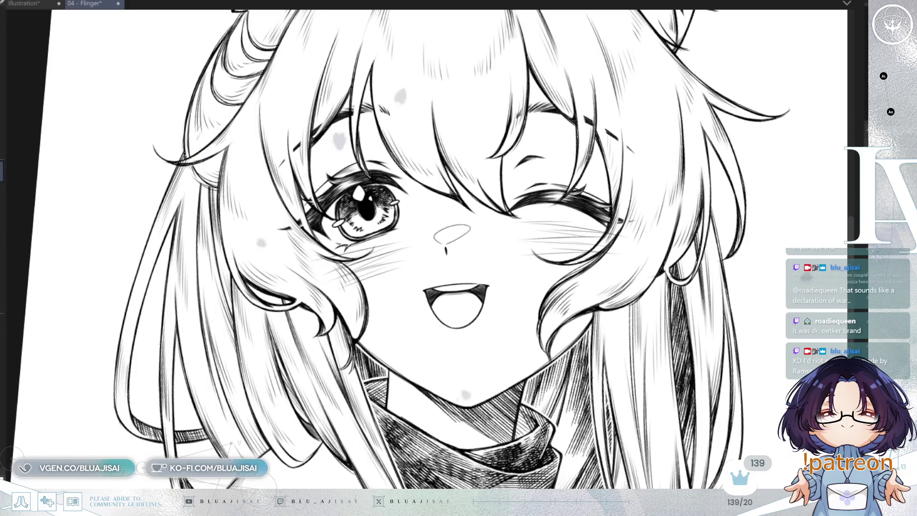
key(ctrl+minus)
key(ctrl+minus)
key(ctrl+minus)
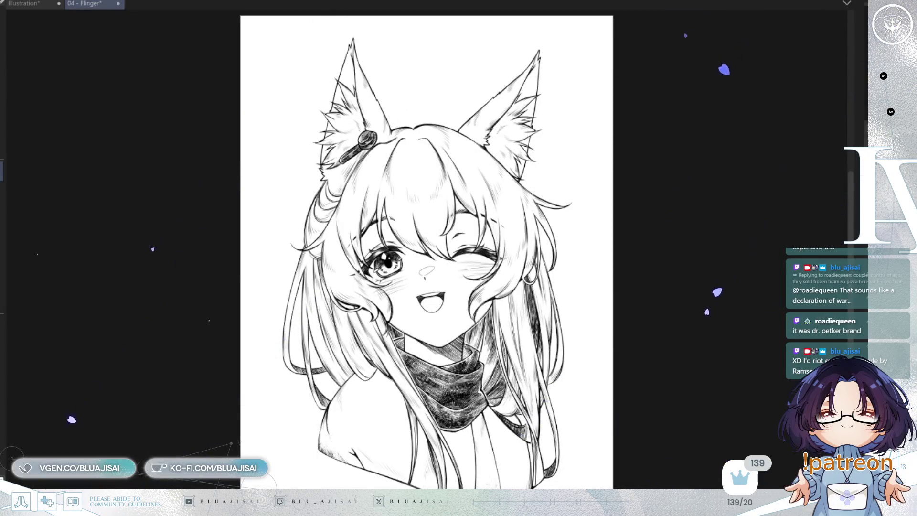
scroll(667, 180, up, 2)
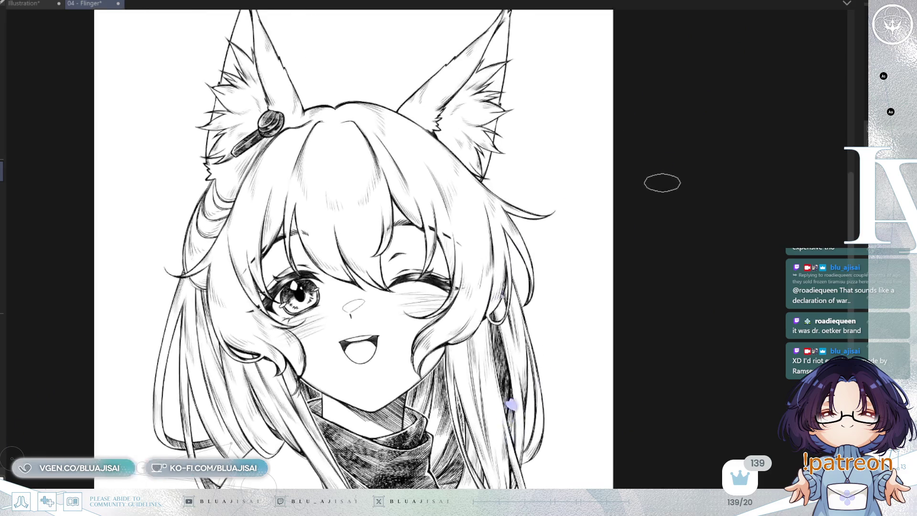
scroll(662, 184, down, 2)
key(h)
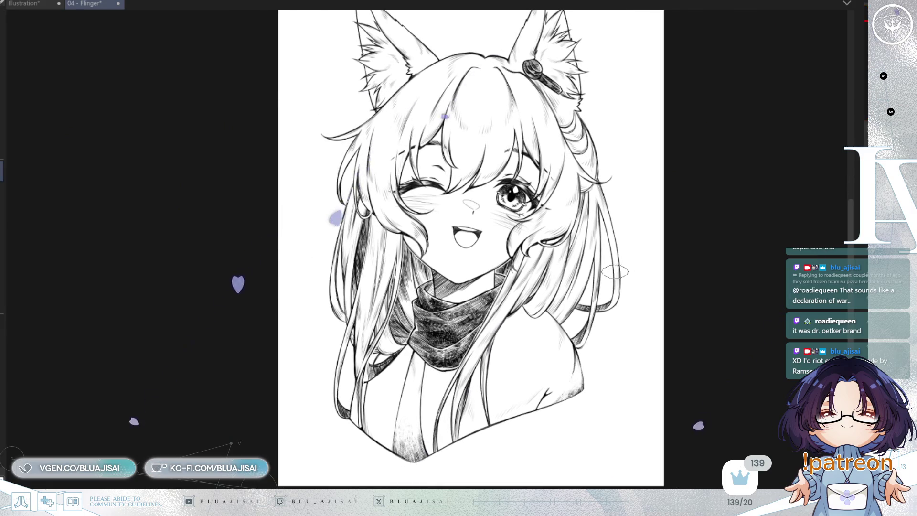
key(h)
scroll(590, 290, up, 2)
drag(665, 373, 626, 293)
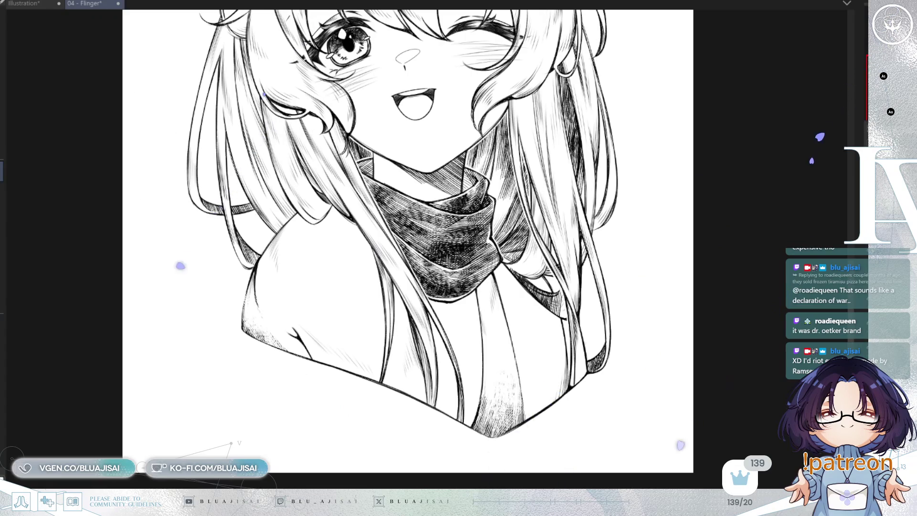
scroll(510, 338, up, 3)
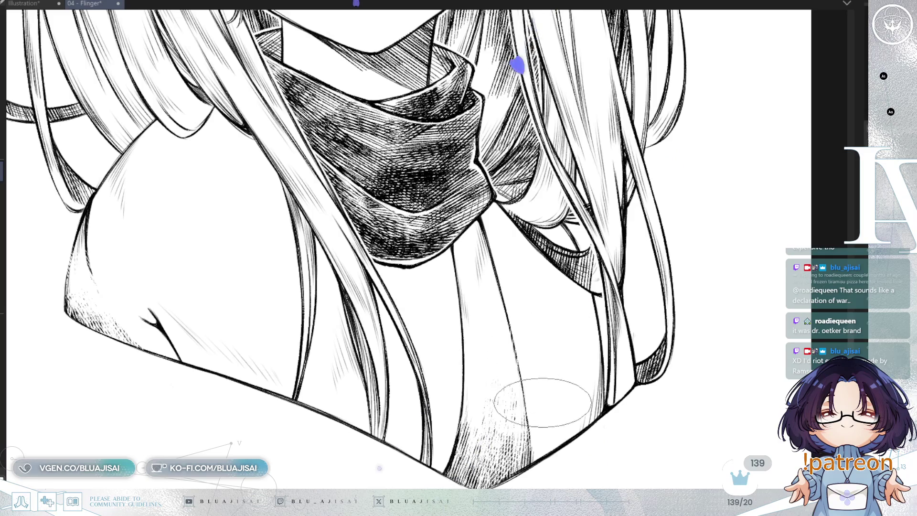
- Show the pink sketch layer, mirroring the canvas to compare shoulders and scarf
key(ctrl+h)
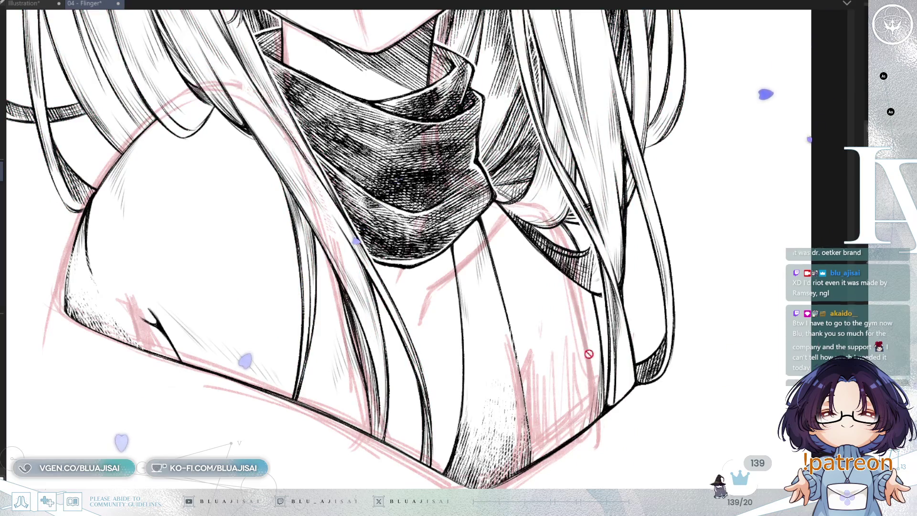
scroll(501, 375, up, 2)
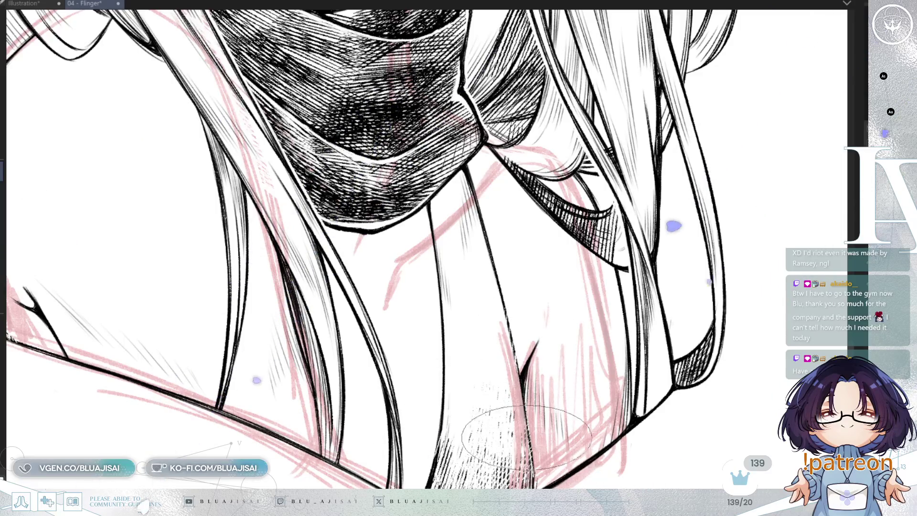
key(h)
scroll(540, 420, up, 2)
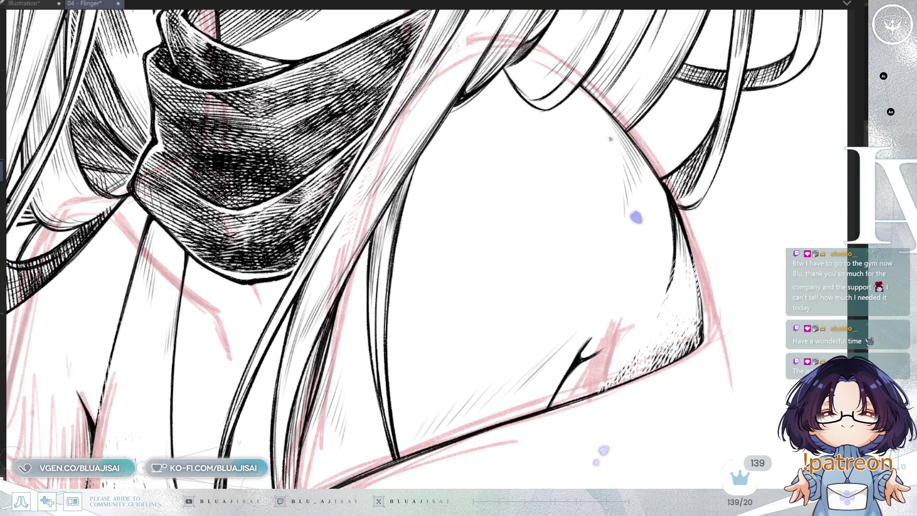
key(h)
key(h)
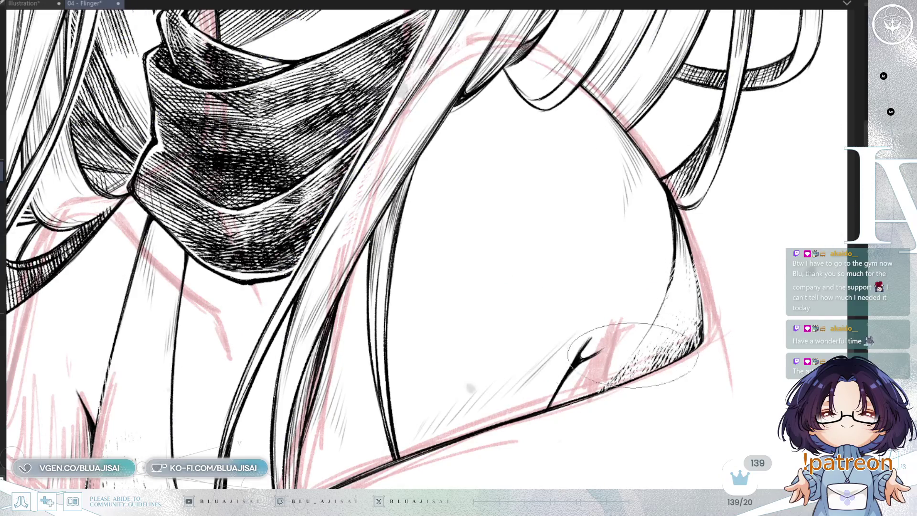
scroll(701, 311, down, 2)
scroll(700, 311, down, 2)
scroll(701, 312, right, 3)
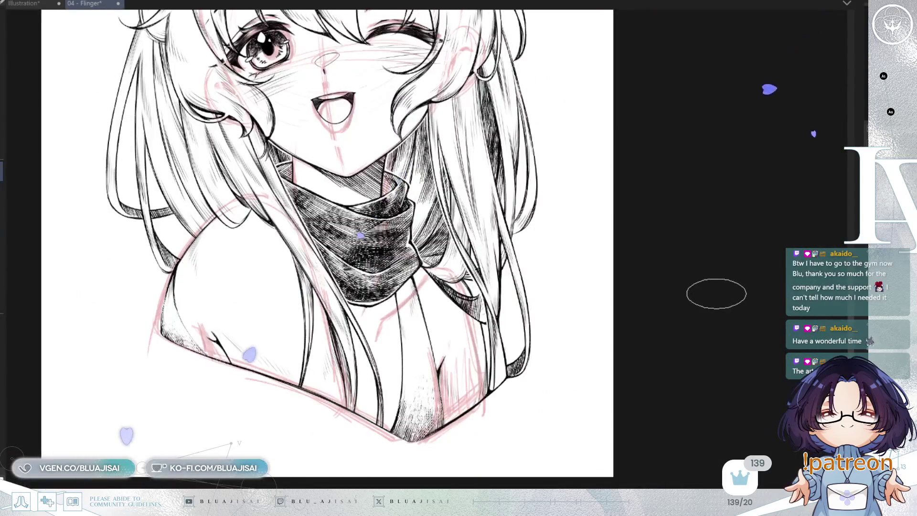
- Mirror to check symmetry, hide the pink sketch layer, and tilt the view slightly
key(h)
key(h)
scroll(753, 286, up, 3)
scroll(765, 396, down, 1)
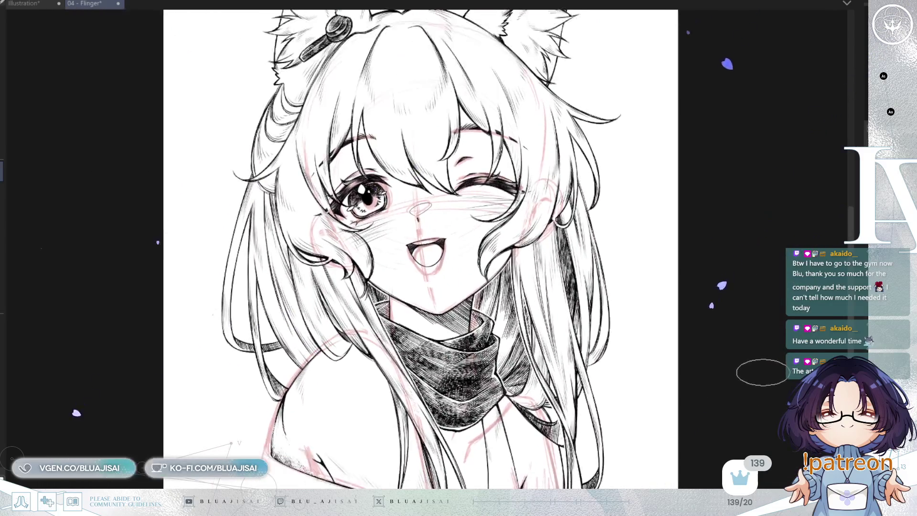
key(ctrl+h)
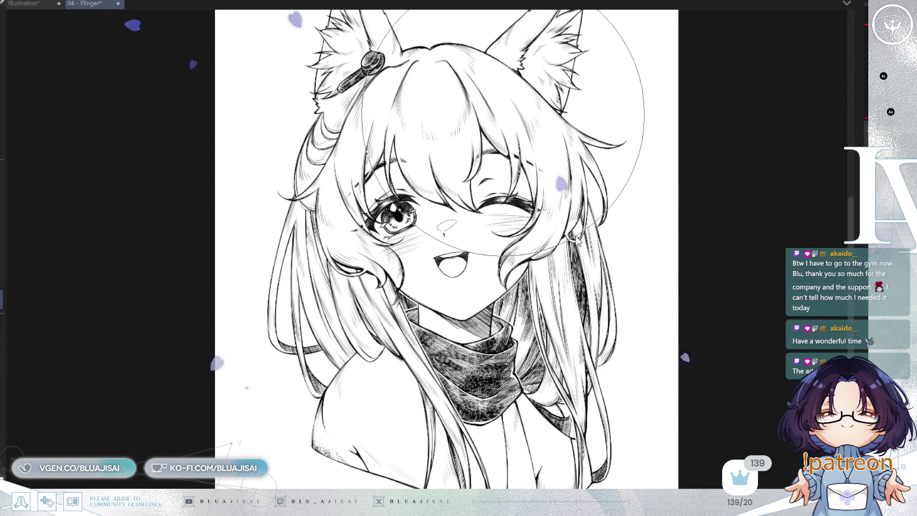
mouse_move(572, 261)
mouse_down()
mouse_move(583, 277)
mouse_move(568, 282)
mouse_up()
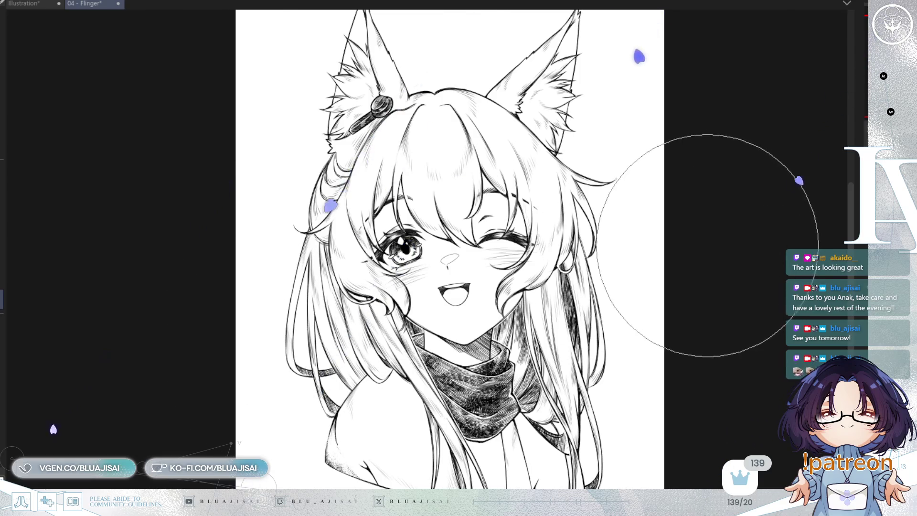
key(h)
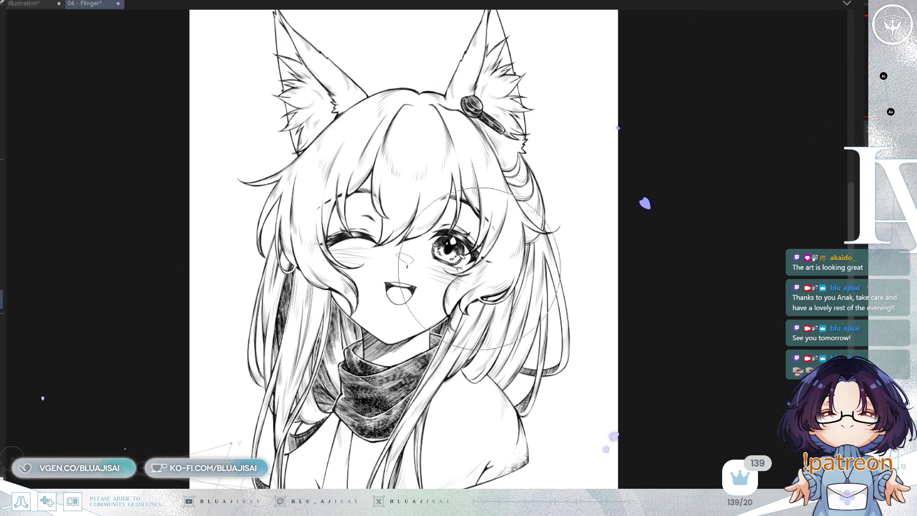
drag(404, 258, 446, 241)
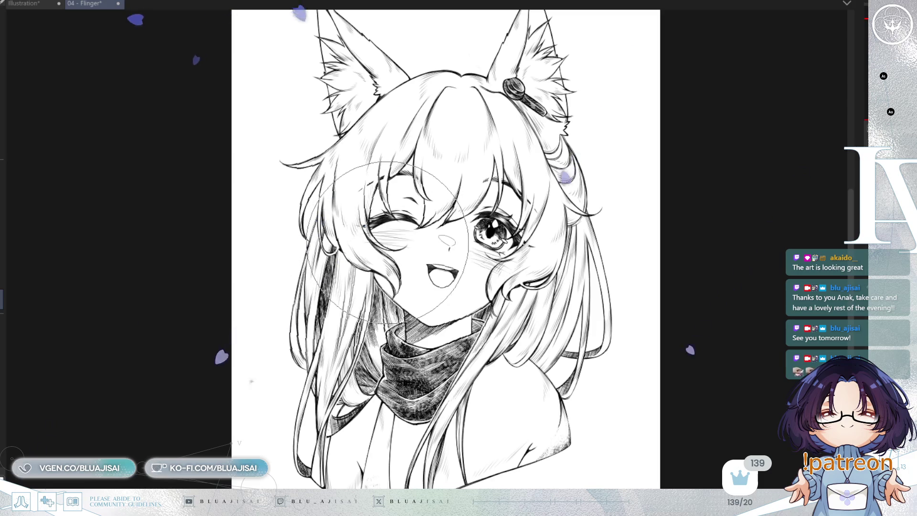
key(m)
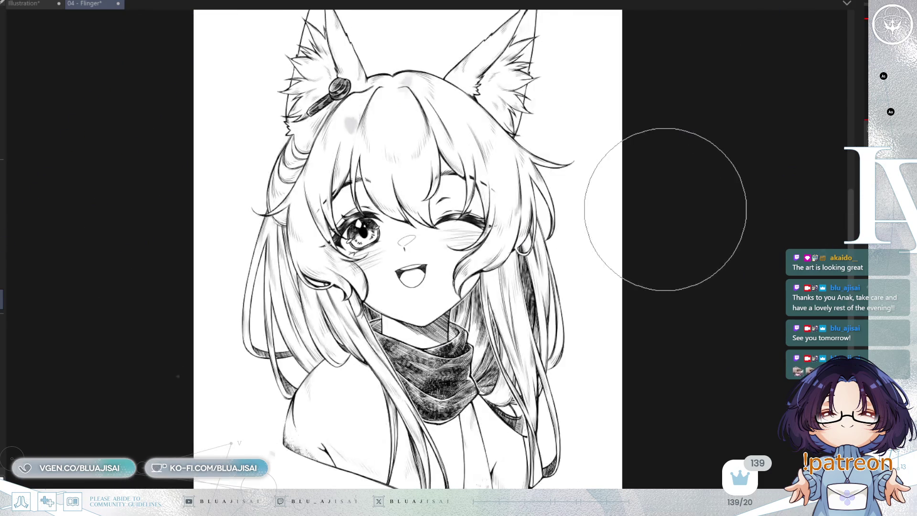
key(m)
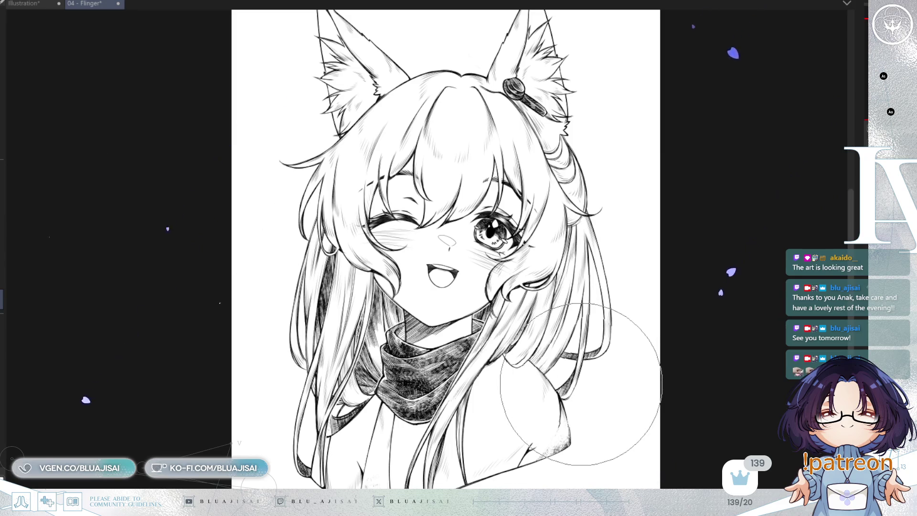
key(m)
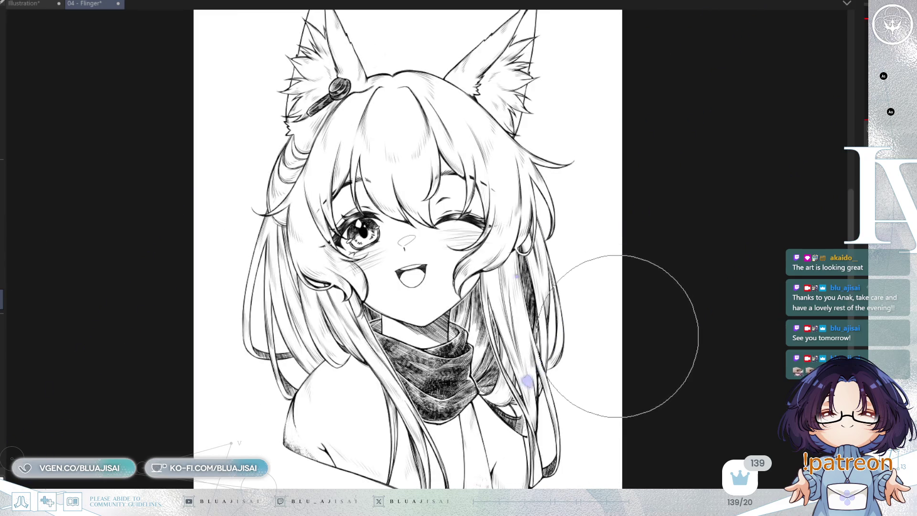
drag(410, 258, 420, 284)
scroll(655, 322, down, 2)
key(m)
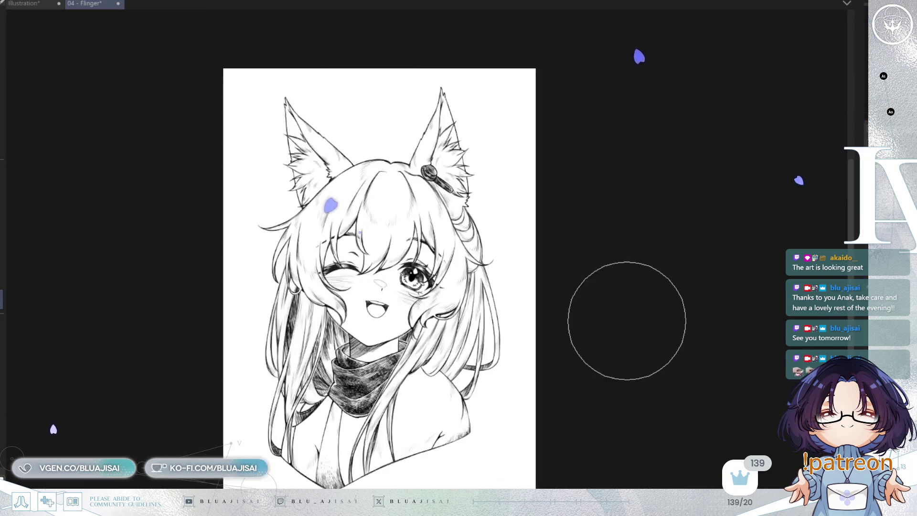
key(m)
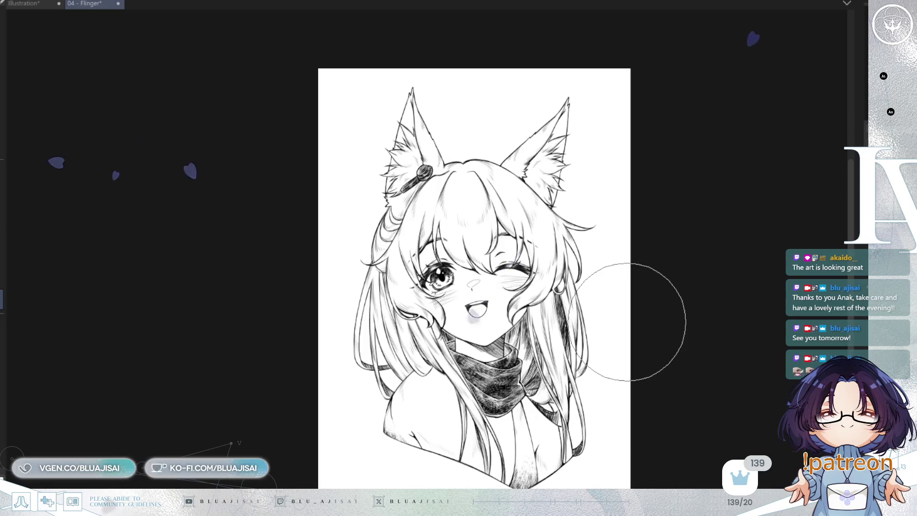
key(m)
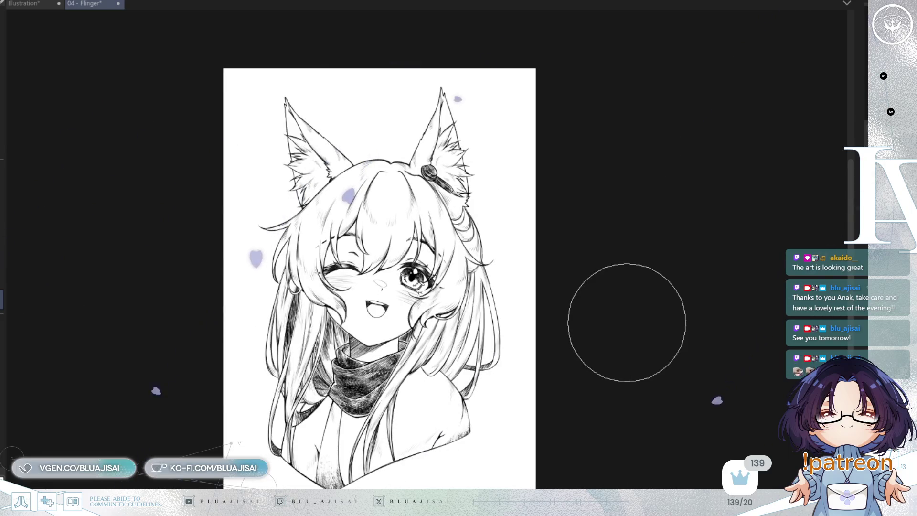
key(m)
scroll(628, 322, up, 5)
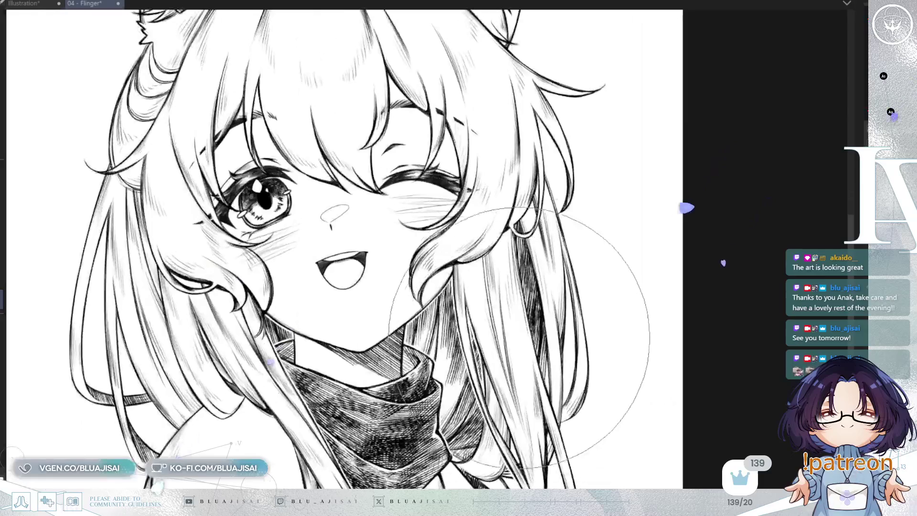